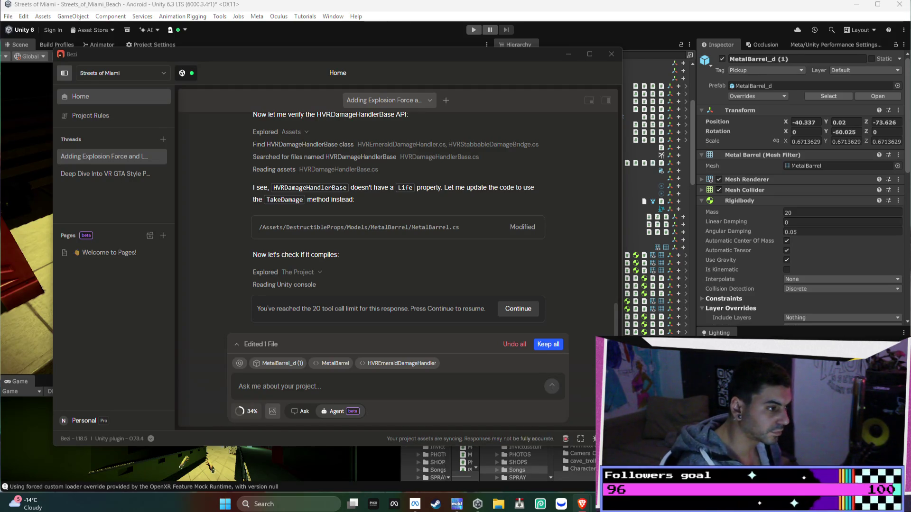
- Switch from the Bezi assistant back to the Unity editor showing the metal barrel scene
key("alt+Tab")
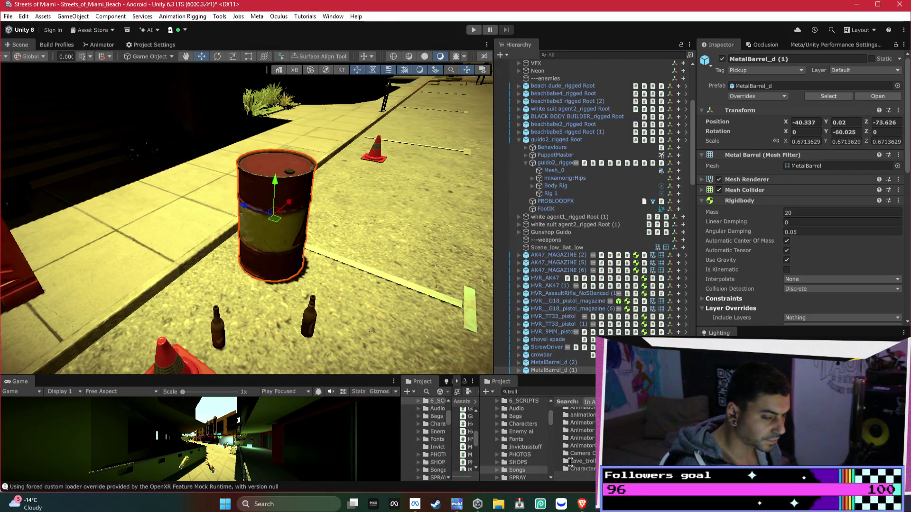
- Browse the Camera Controllers and cave_troll folders, widen the Project panel, and open Undo History
left_click(580, 453)
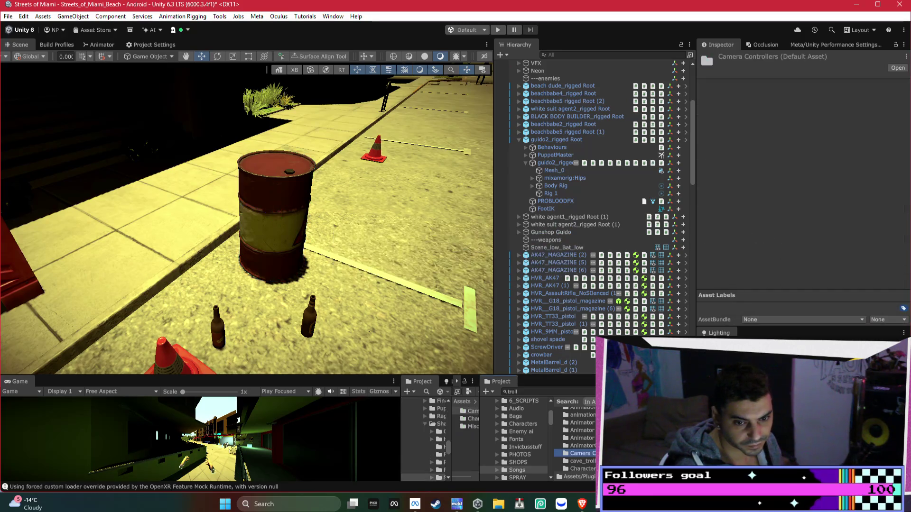
left_click(581, 461)
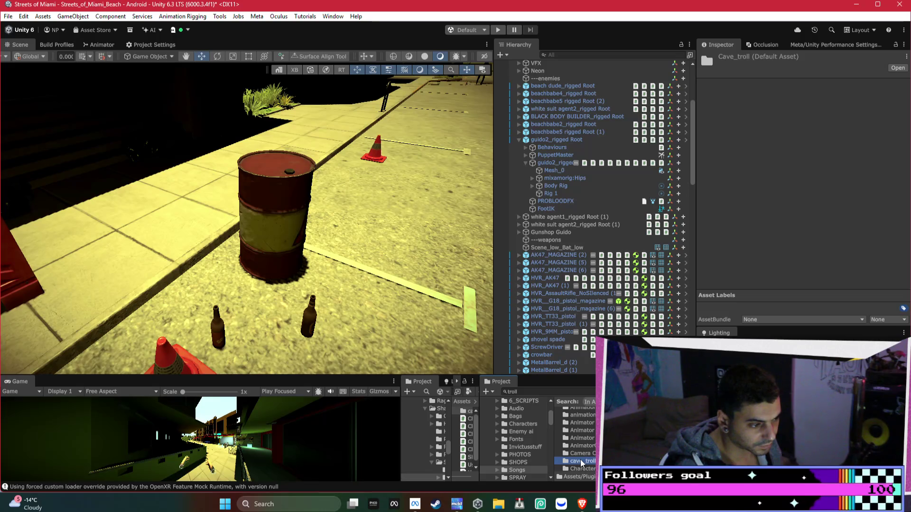
mouse_move(401, 432)
left_mouse_down()
mouse_move(345, 433)
mouse_move(427, 434)
mouse_move(452, 425)
left_mouse_up()
left_click(574, 461)
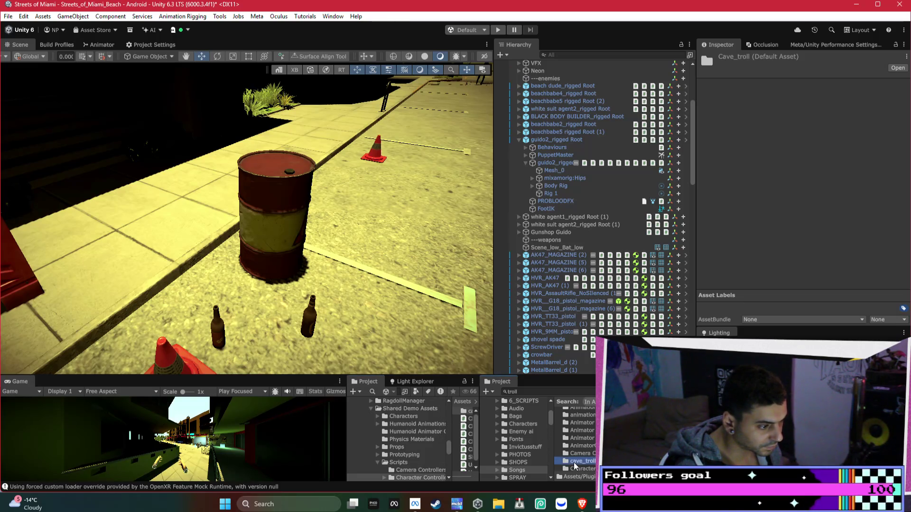
scroll(570, 448, "down", 1)
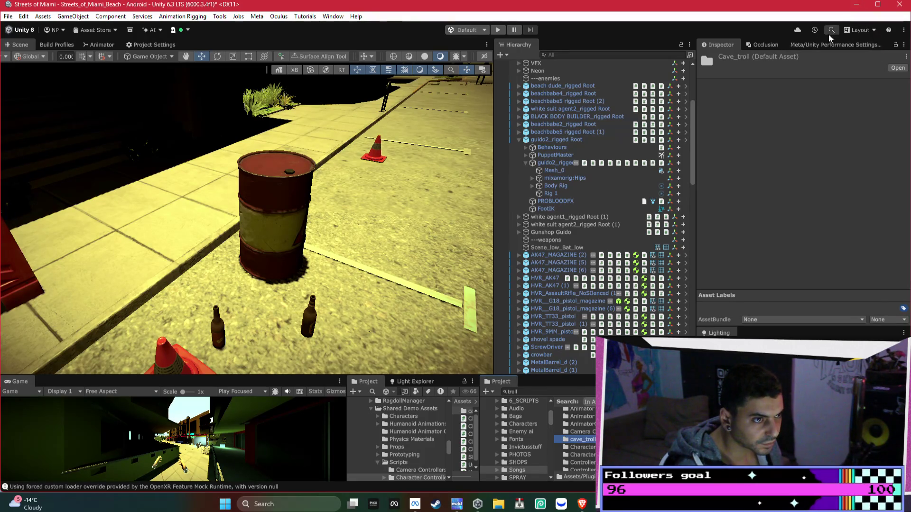
left_click(814, 31)
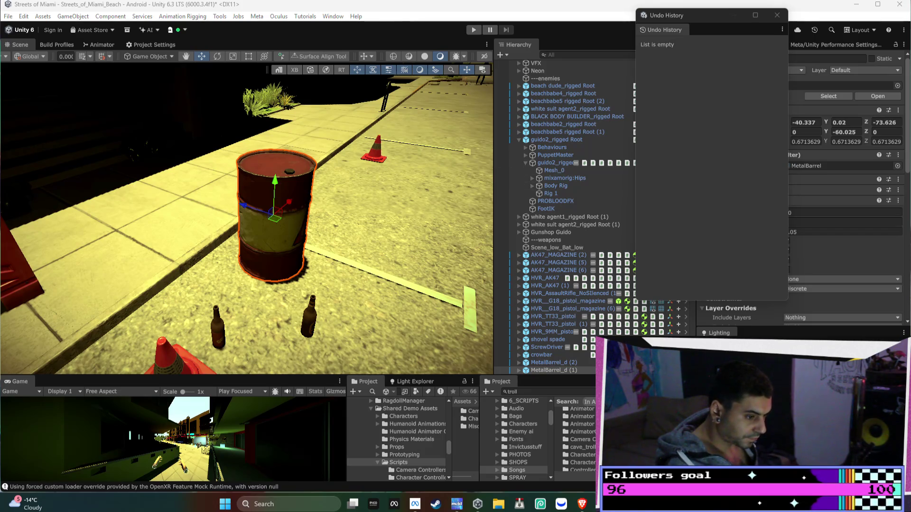
- Flip to Bezi and back, then close the empty Undo History window
key("alt+Tab")
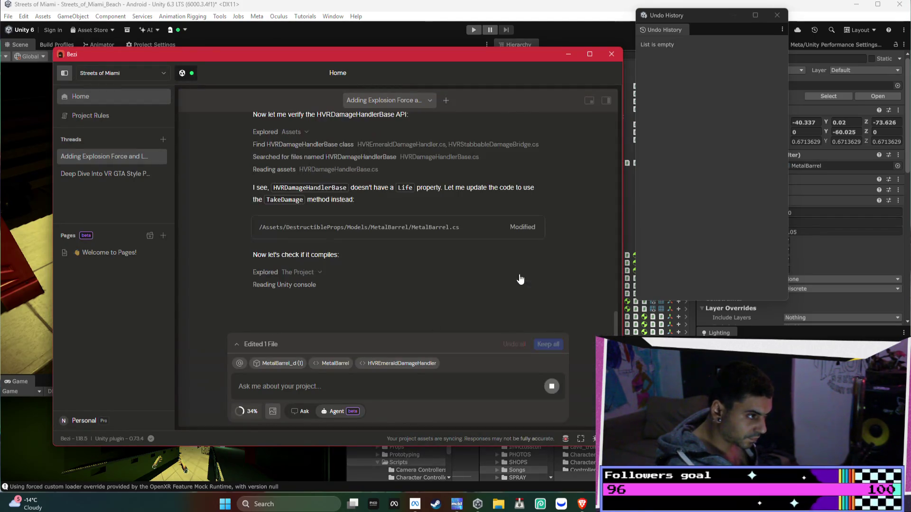
left_click(774, 10)
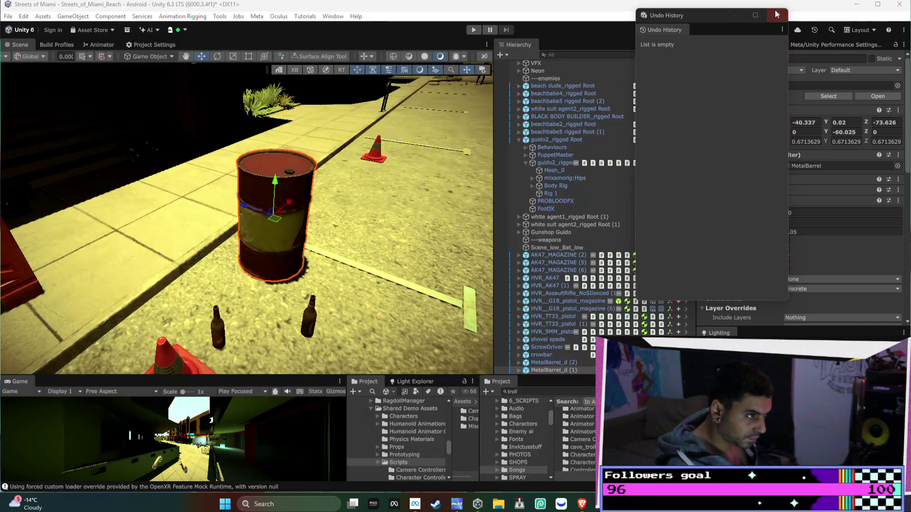
left_click(775, 11)
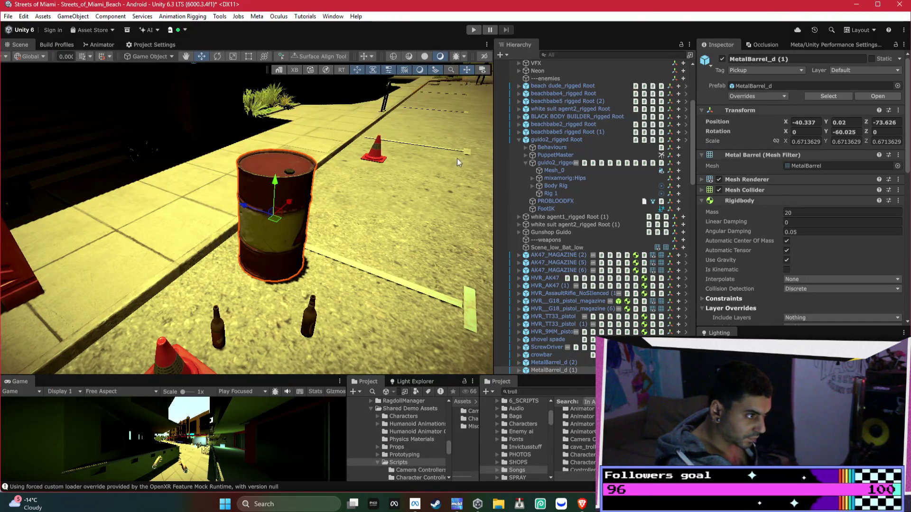
- Return to the Bezi chat and scroll up through the agent's progress past the 20 tool-call limit
key("alt+Tab")
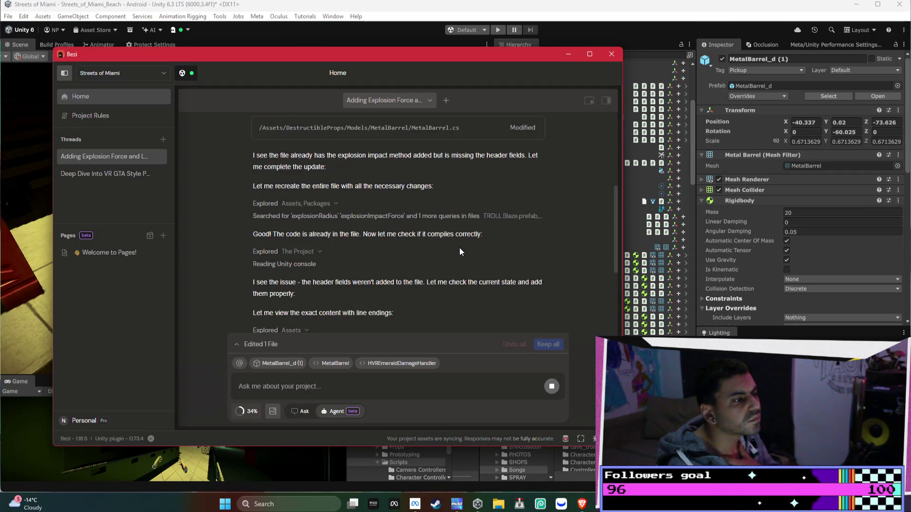
scroll(459, 248, "up", 3)
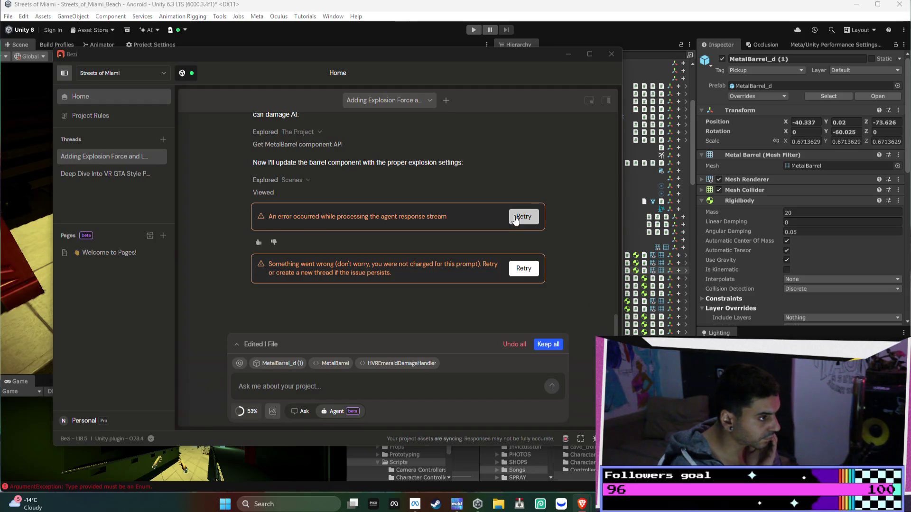
- Retry the failed Bezi response so the agent resumes the barrel explosion settings
left_click(515, 216)
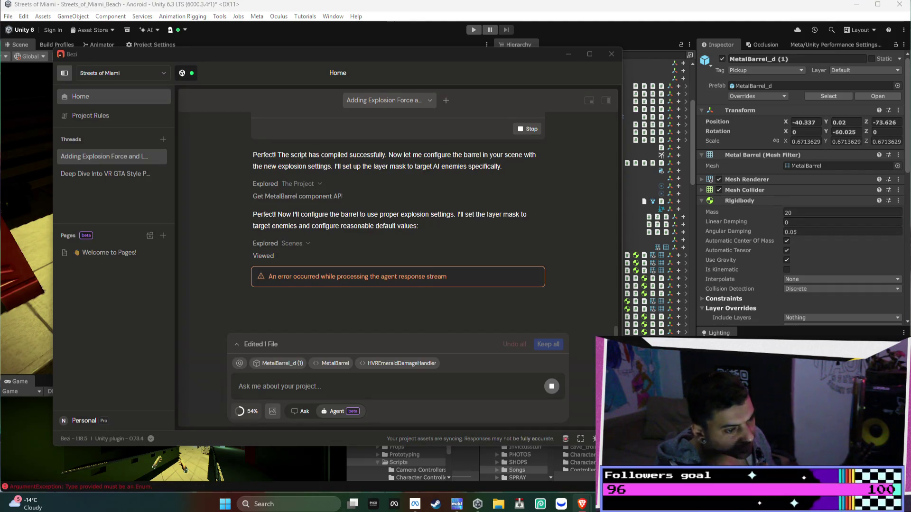
left_click(523, 282)
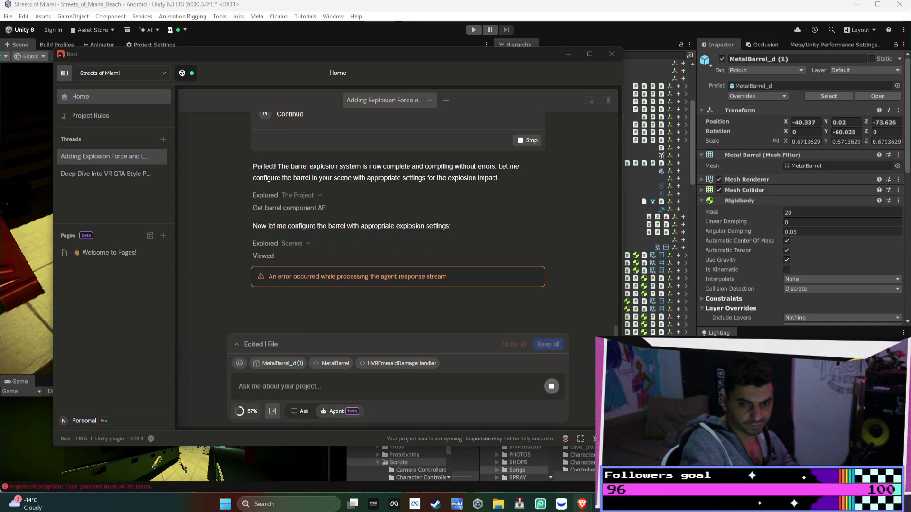
- Retry after the second error, then read the summary of explosion force, AI damage and layer targeting
left_click(522, 280)
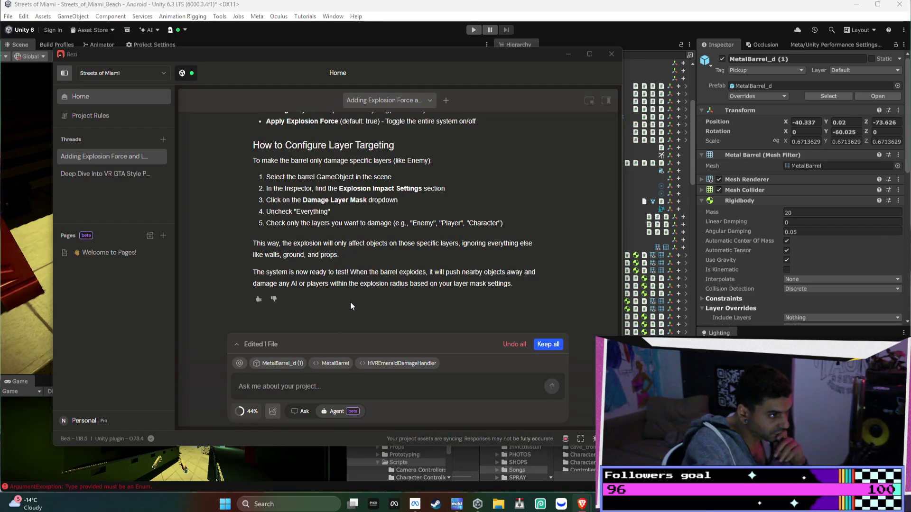
scroll(350, 302, "up", 1)
scroll(353, 299, "up", 3)
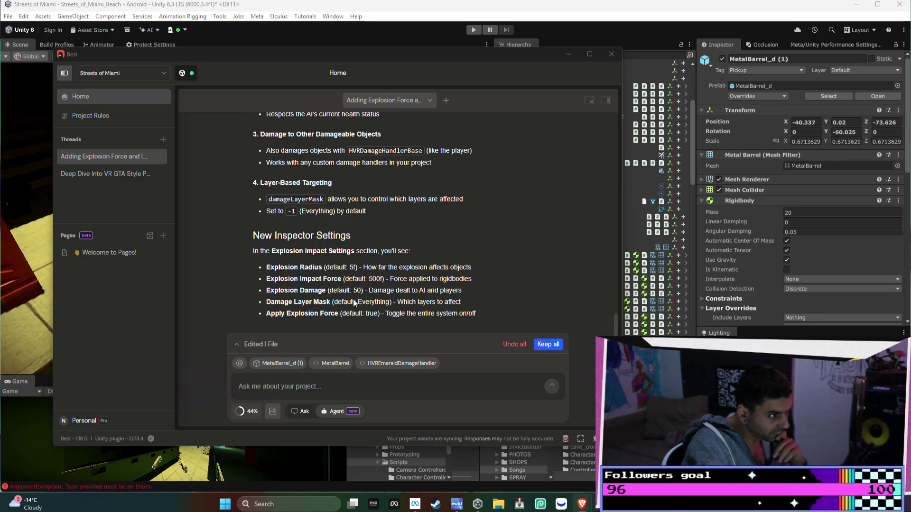
scroll(354, 302, "down", 4)
scroll(370, 283, "up", 10)
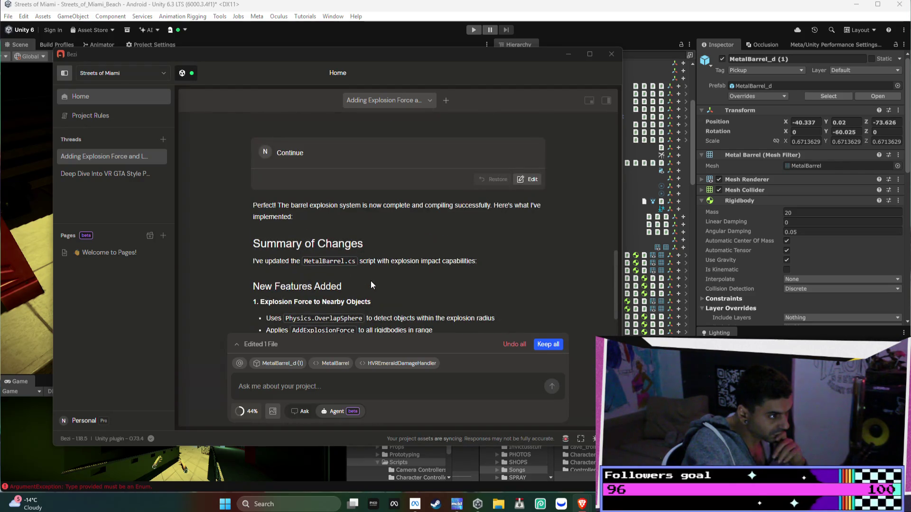
scroll(371, 282, "down", 3)
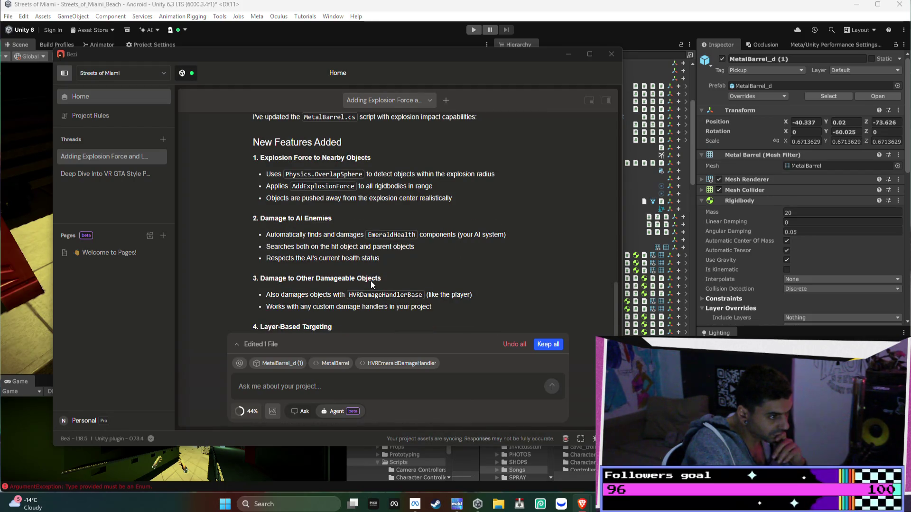
scroll(371, 280, "down", 5)
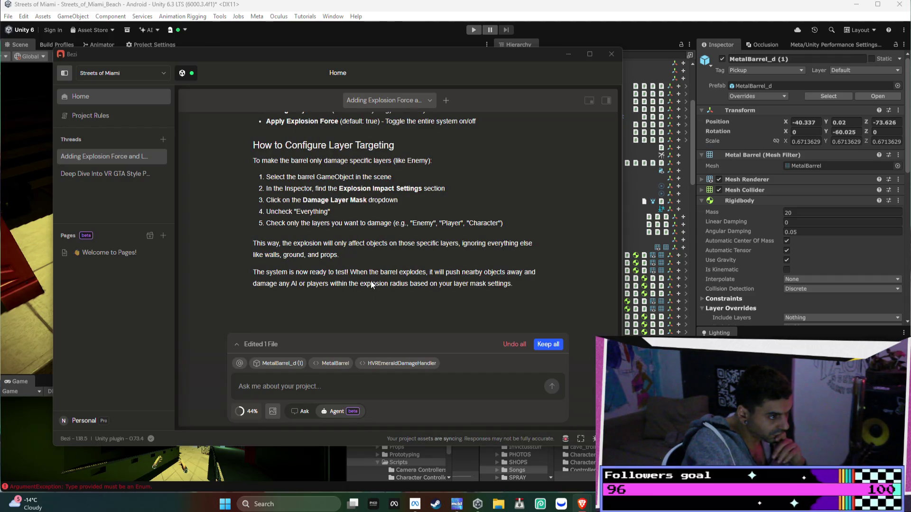
scroll(371, 281, "up", 5)
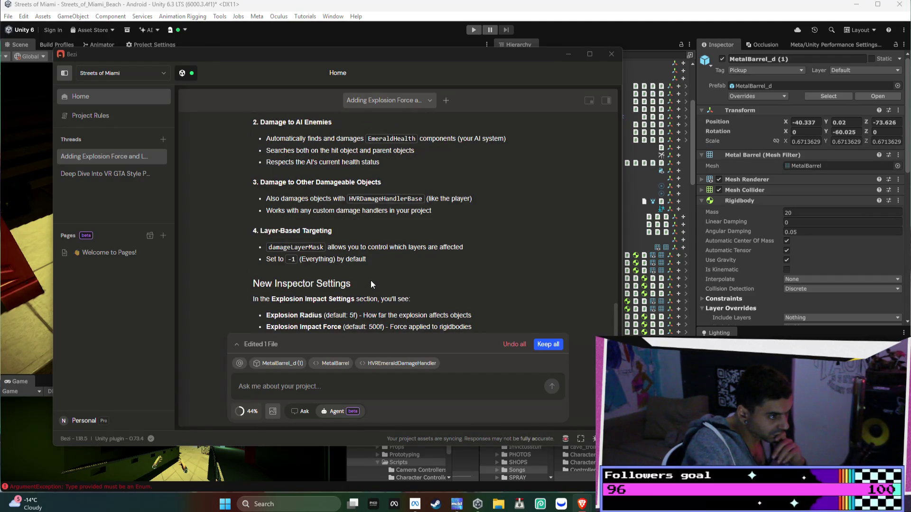
scroll(371, 280, "down", 5)
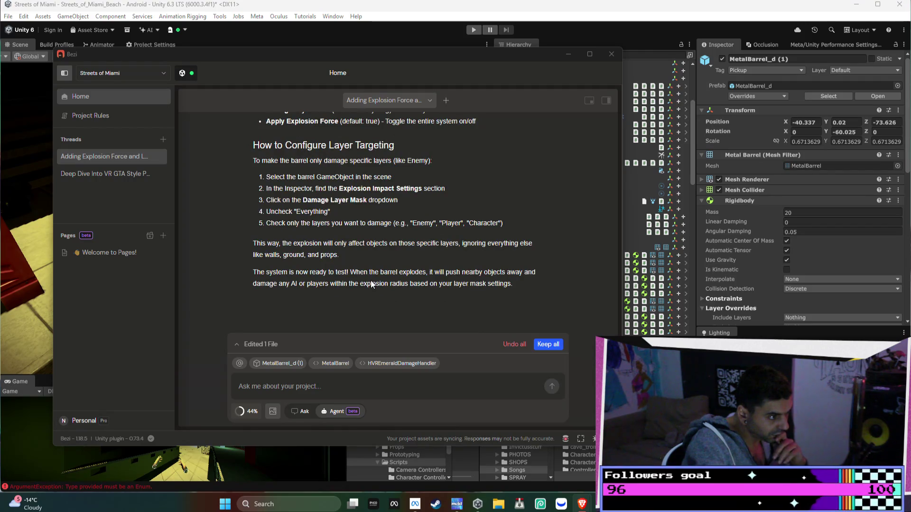
left_click(568, 54)
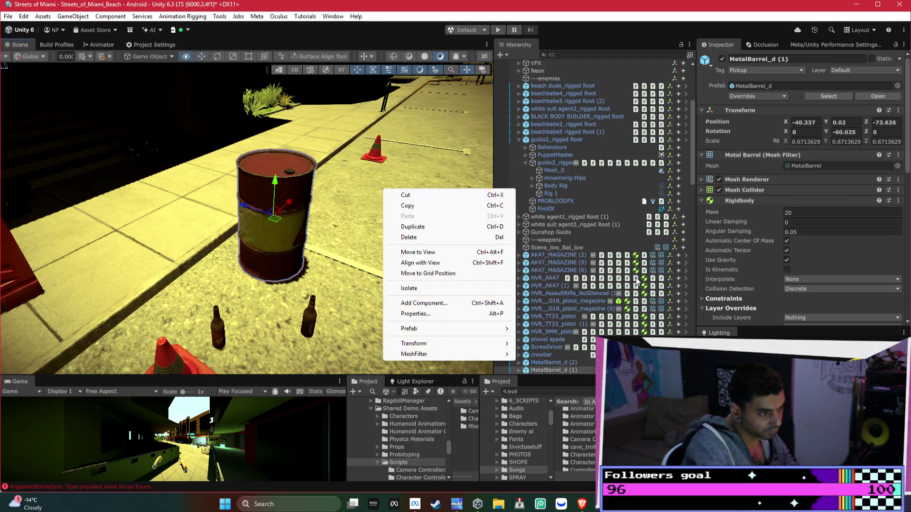
- Check the barrel's explosion radius 5, force 500, damage 50, leaving Damage Layer Mask on Everything
left_click(758, 193)
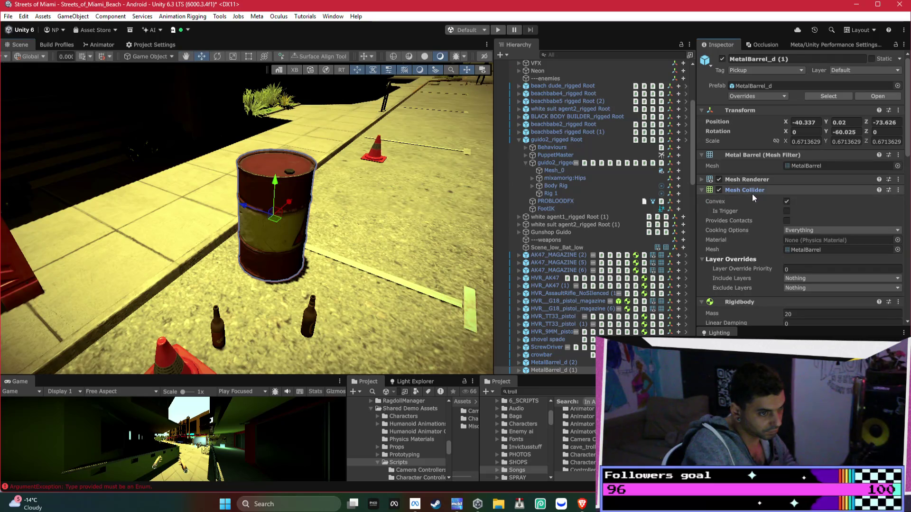
left_click(747, 201)
scroll(743, 216, "down", 4)
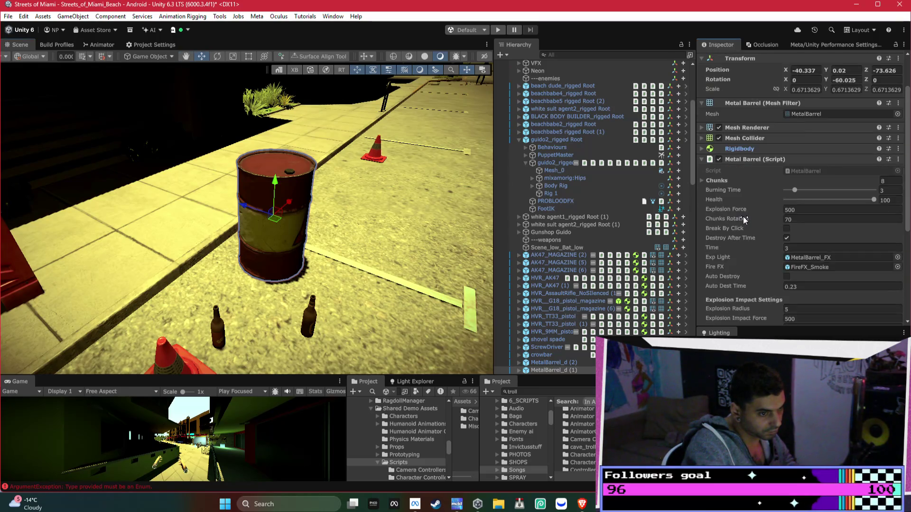
left_click(791, 286)
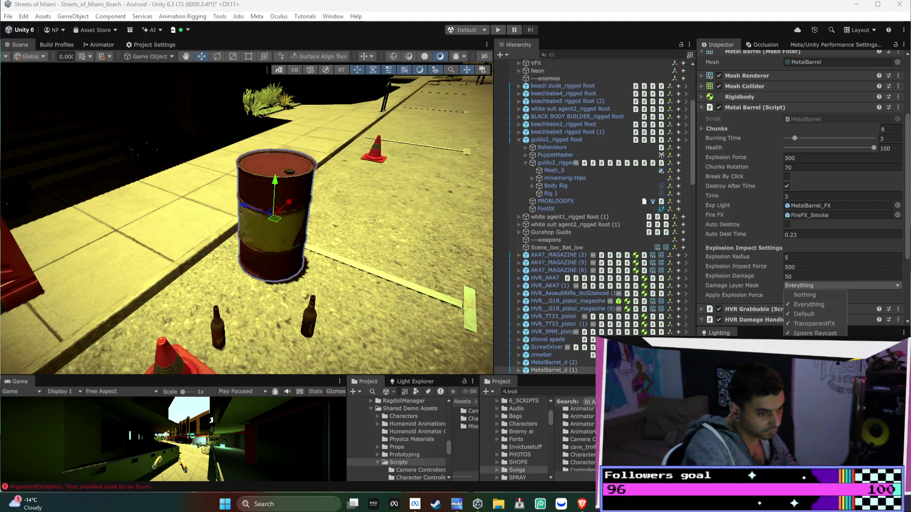
left_click(704, 280)
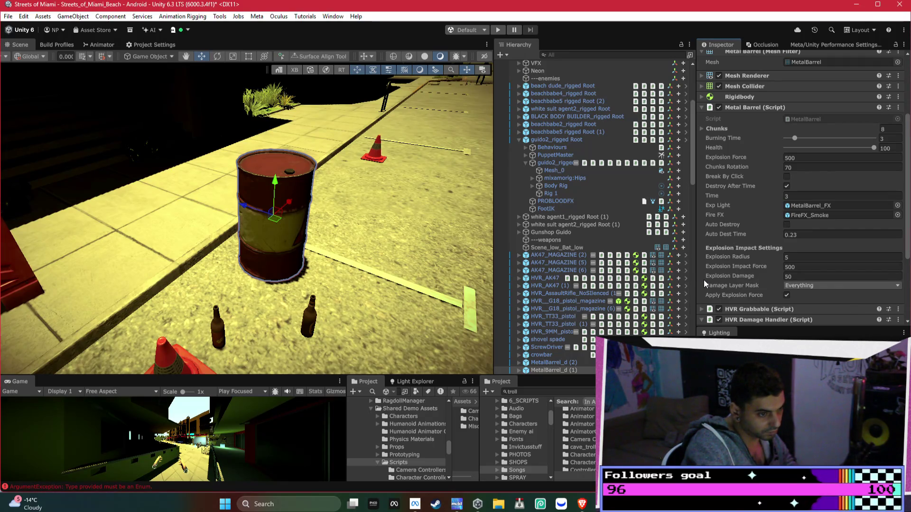
scroll(703, 280, "down", 1)
mouse_move(364, 234)
left_mouse_down()
mouse_move(313, 185)
mouse_move(247, 206)
left_mouse_up()
- Select the orange cone in the scene and inspect its LOD0 child and components
left_click(241, 203)
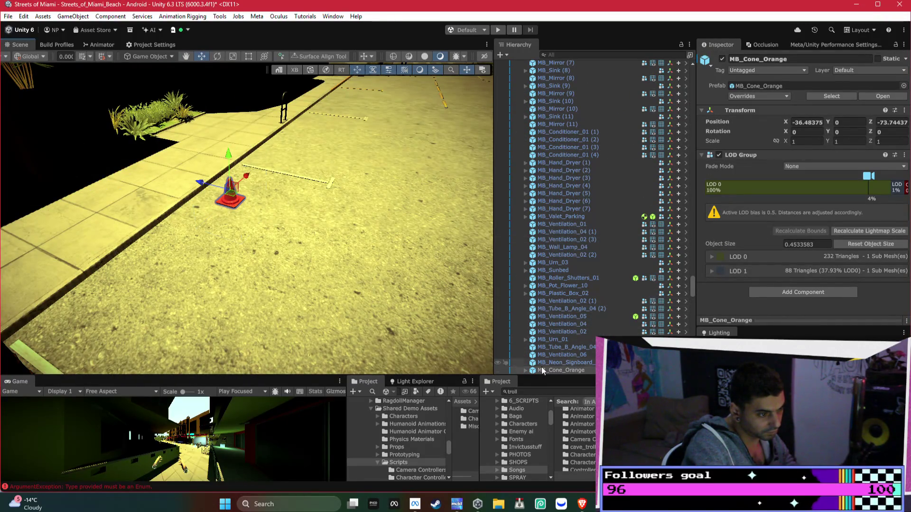
left_click(524, 370)
left_click(560, 264)
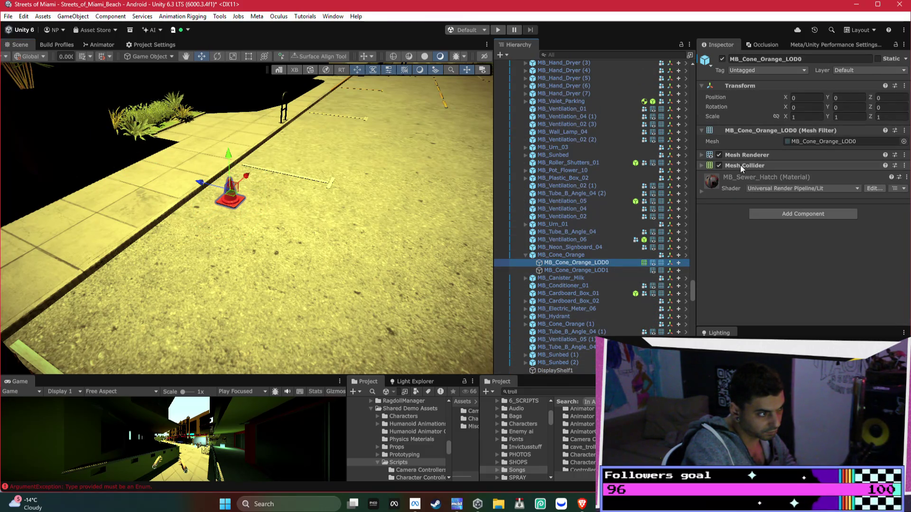
right_click(740, 165)
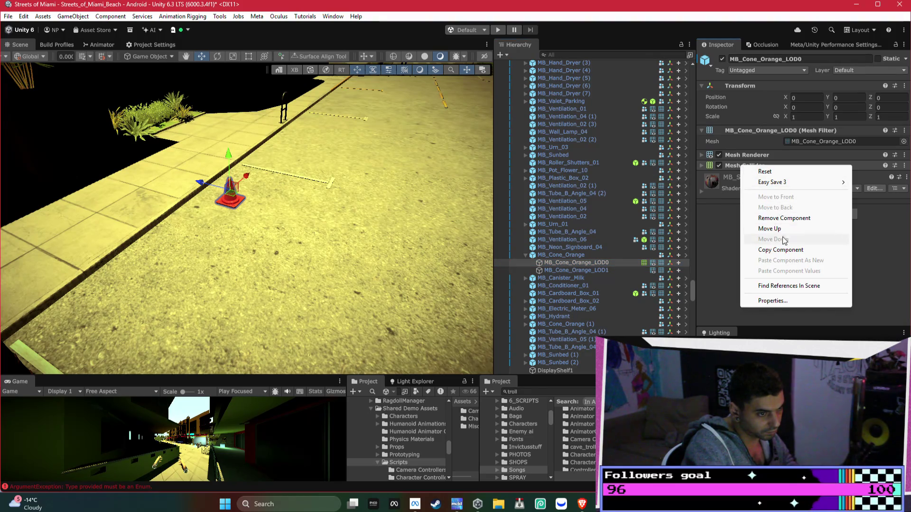
left_click(742, 230)
left_click(588, 257)
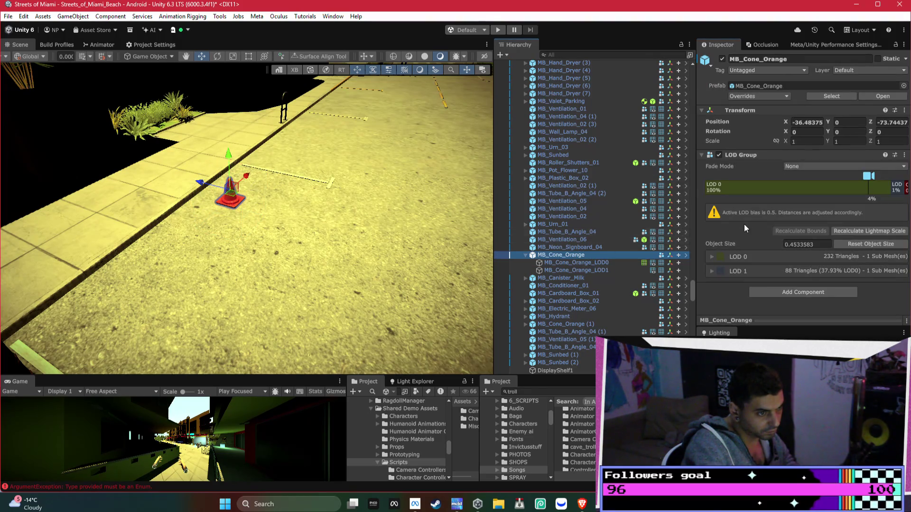
left_click(792, 297)
left_click(793, 295)
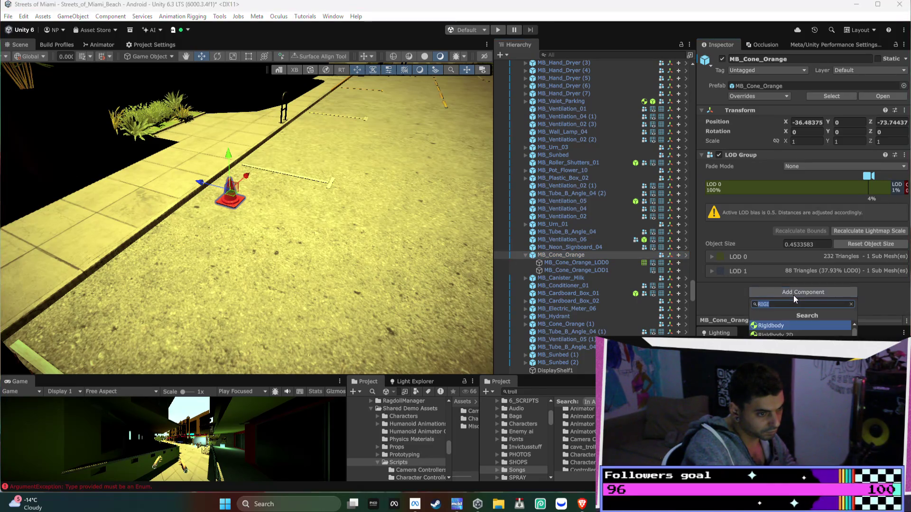
left_click(590, 256)
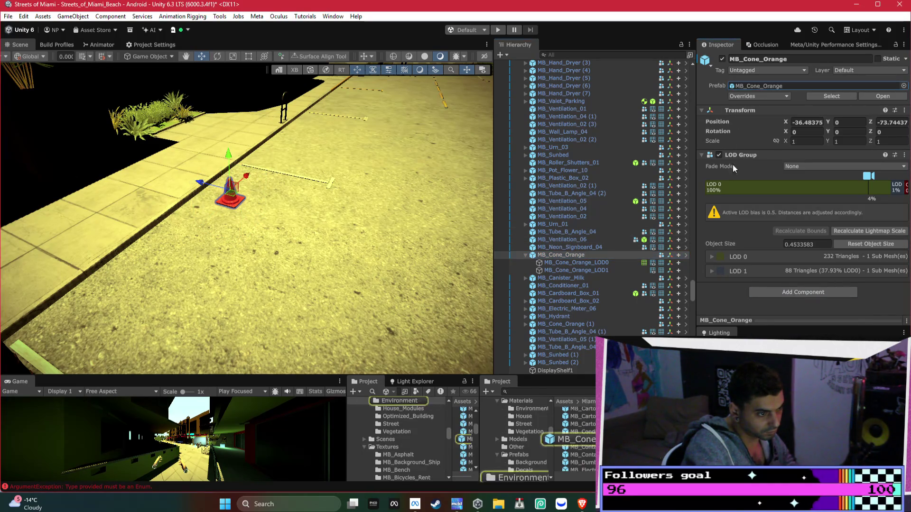
- Open the MB_Cone_Orange prefab and delete its LOD 1 level
double_click(593, 441)
left_click(605, 84)
left_click(601, 76)
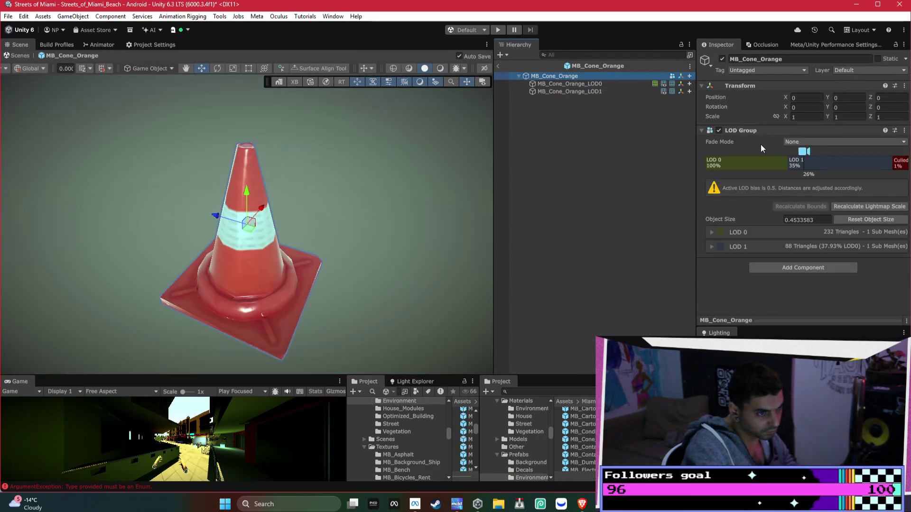
left_click_drag(785, 159, 720, 160)
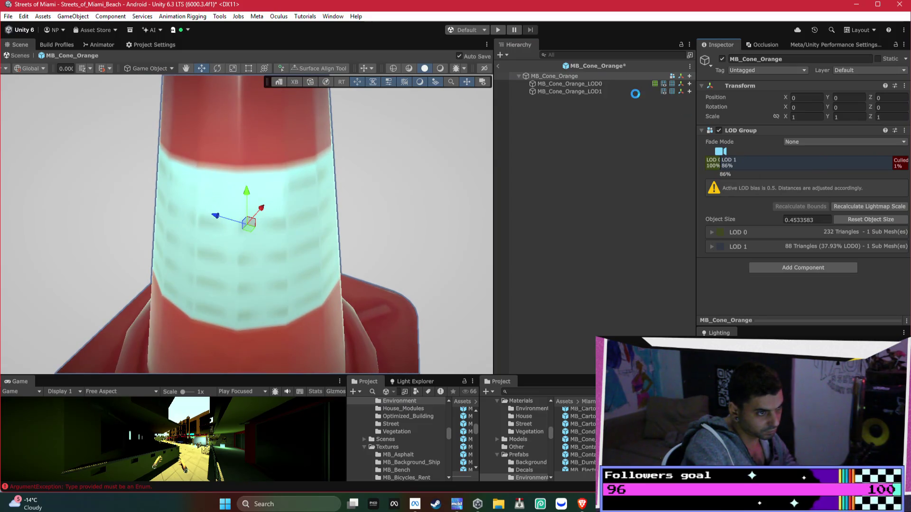
right_click(709, 161)
left_click(726, 179)
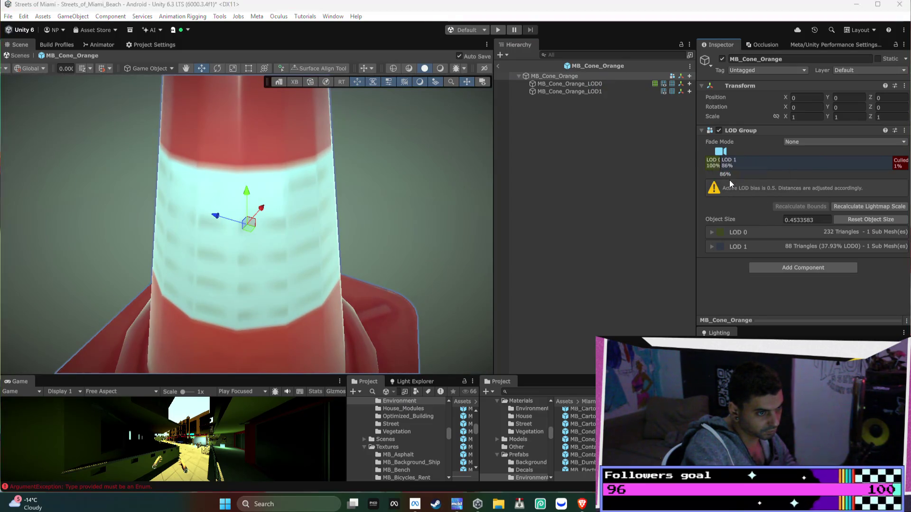
left_click(461, 265)
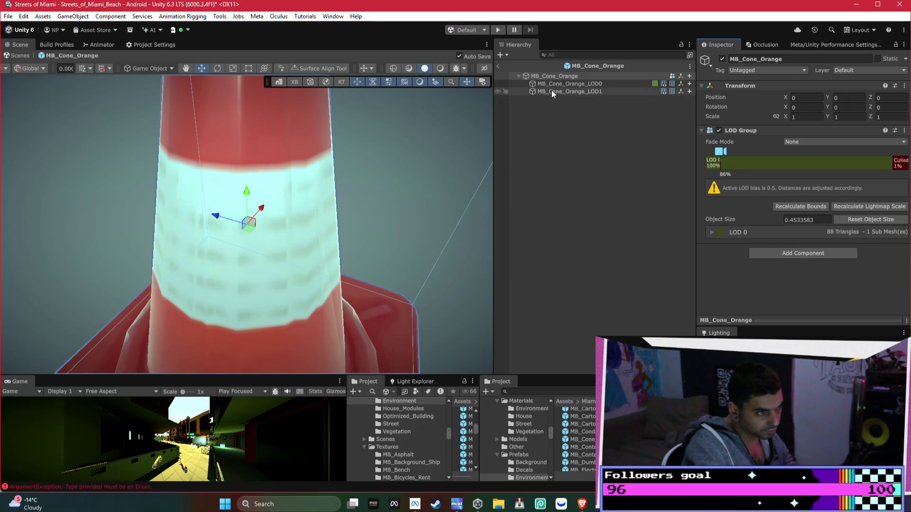
- Delete the MB_Cone_Orange_LOD0 child object from the prefab
left_click(553, 90)
left_click(568, 87)
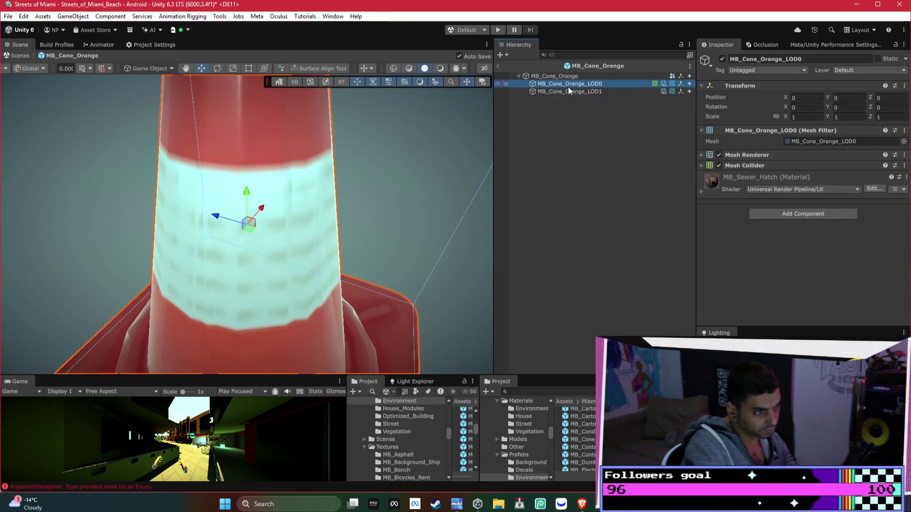
key("Delete")
- Add a Rigidbody and a Mesh Collider to the cone prefab's root
left_click(570, 75)
left_click(790, 253)
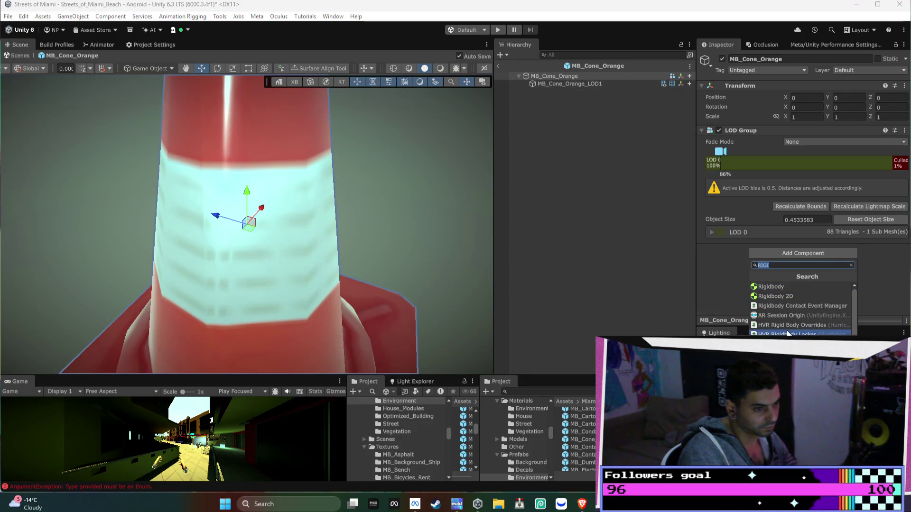
left_click(778, 288)
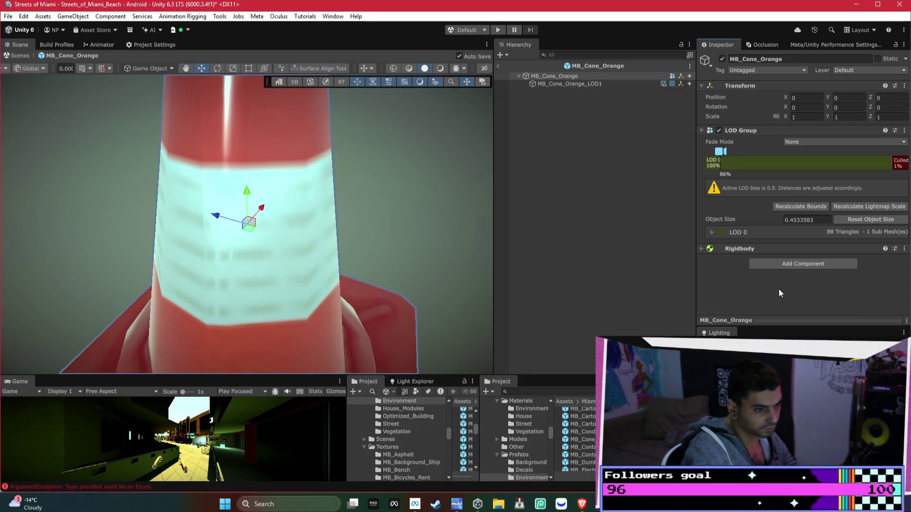
left_click(802, 263)
type("mesh")
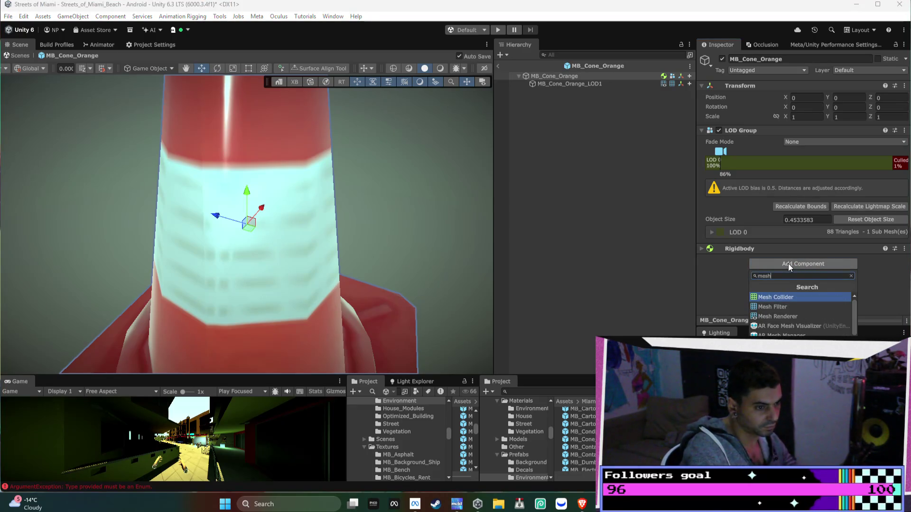
left_click(775, 296)
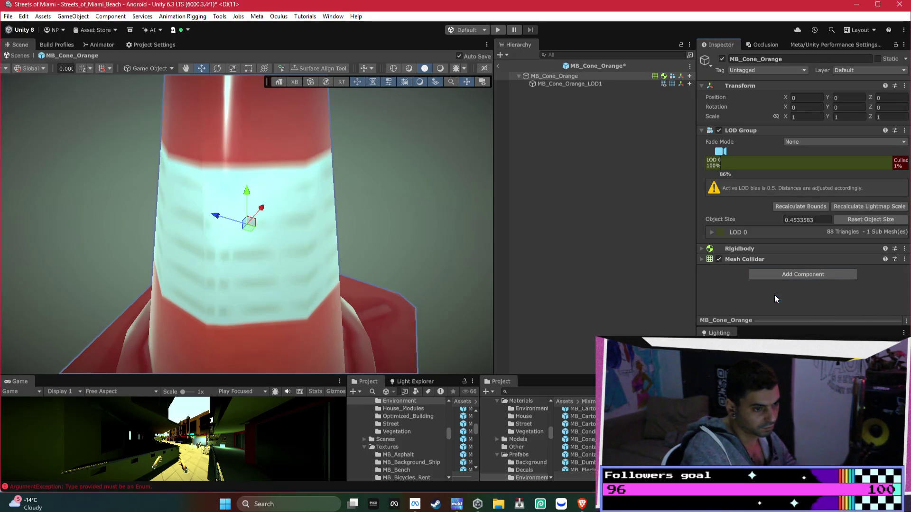
- Review the convex Mesh Collider and mass-1 Rigidbody with gizmos shown on the cone
right_click(759, 258)
key("Escape")
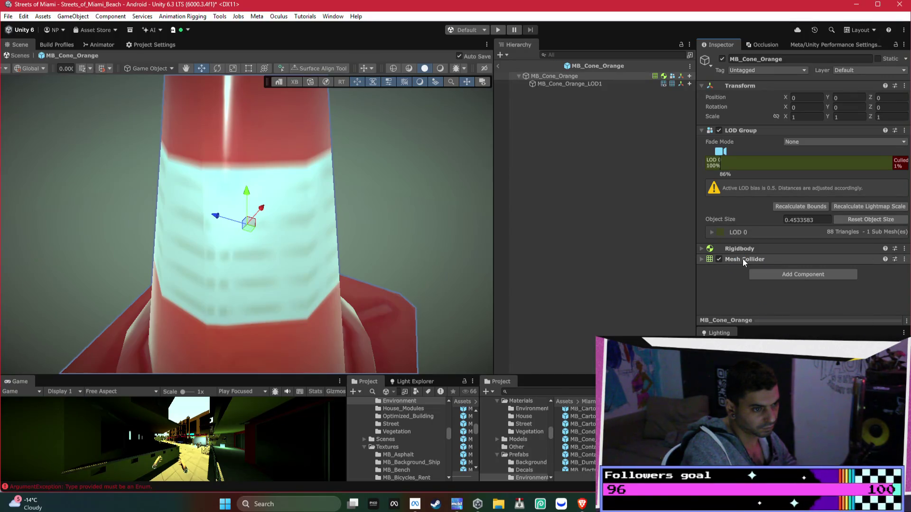
left_click(742, 259)
scroll(487, 219, "down", 5)
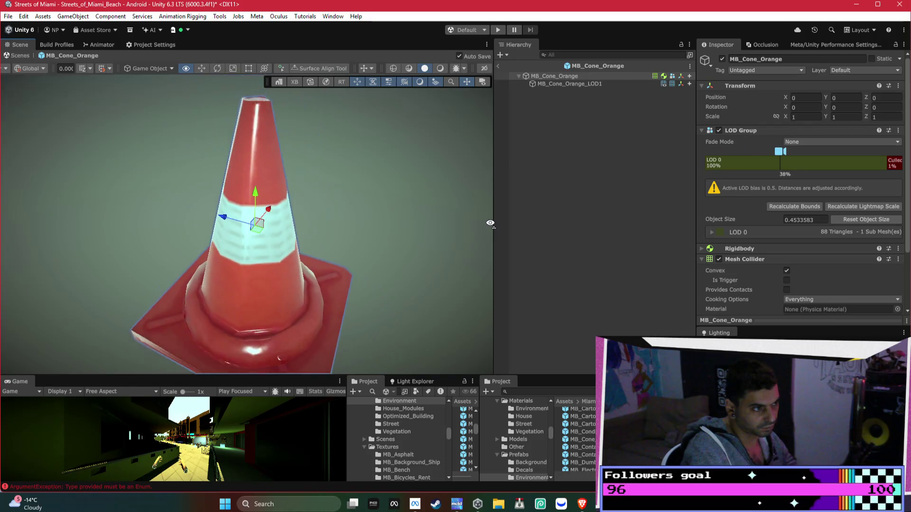
left_click(478, 68)
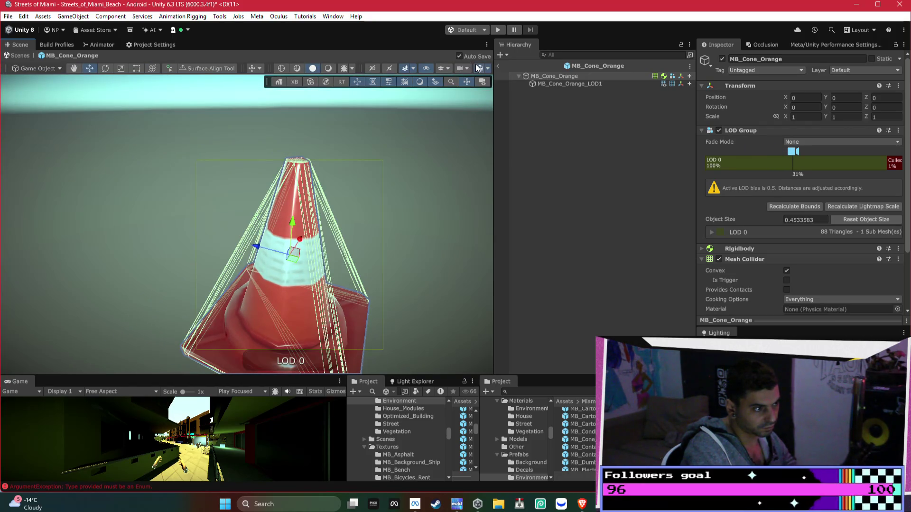
left_click_drag(346, 192, 441, 240)
left_click(730, 248)
scroll(759, 260, "down", 5)
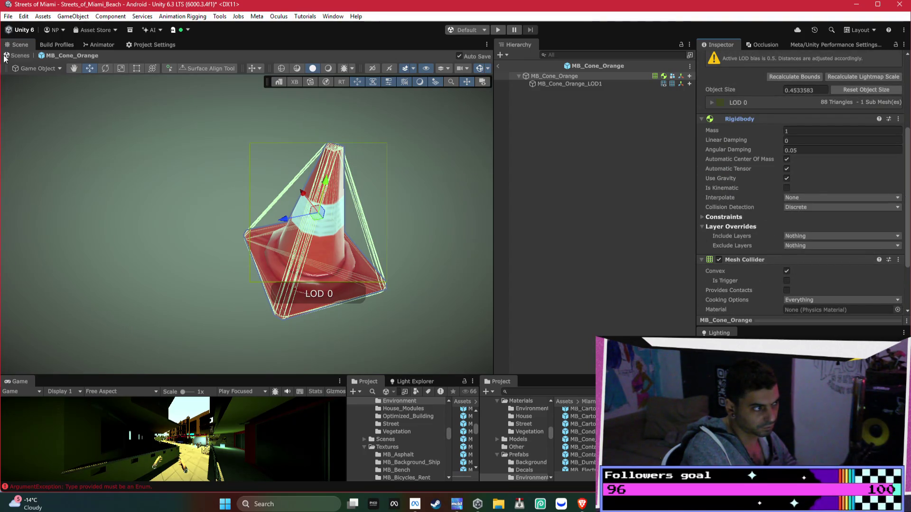
- Exit Prefab Mode, select the placed MB_Cone_Orange (1), and orbit toward the blue car and fence
left_click(498, 68)
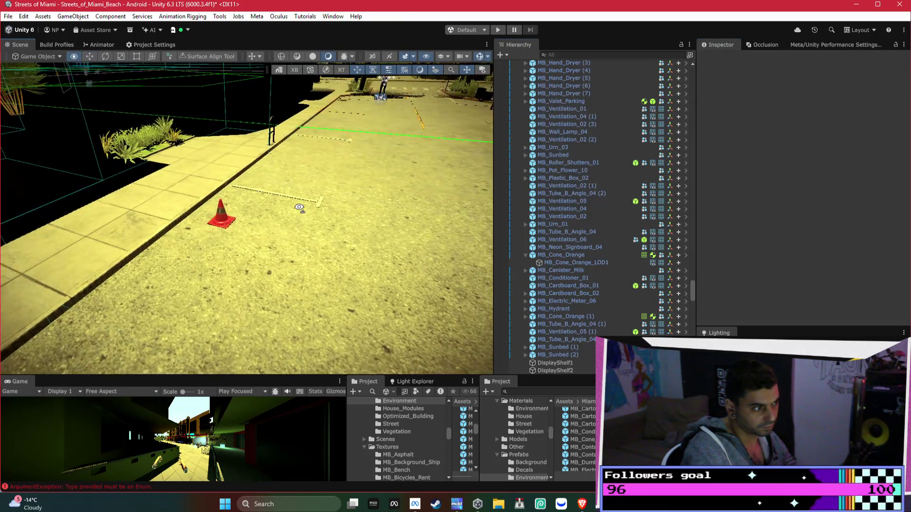
left_click_drag(343, 237, 289, 266)
left_click(290, 267)
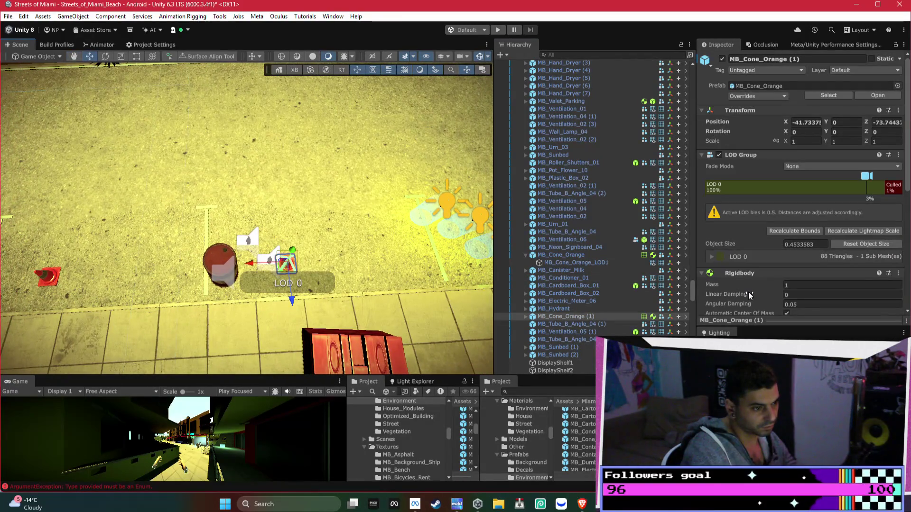
left_click_drag(289, 211, 690, 277)
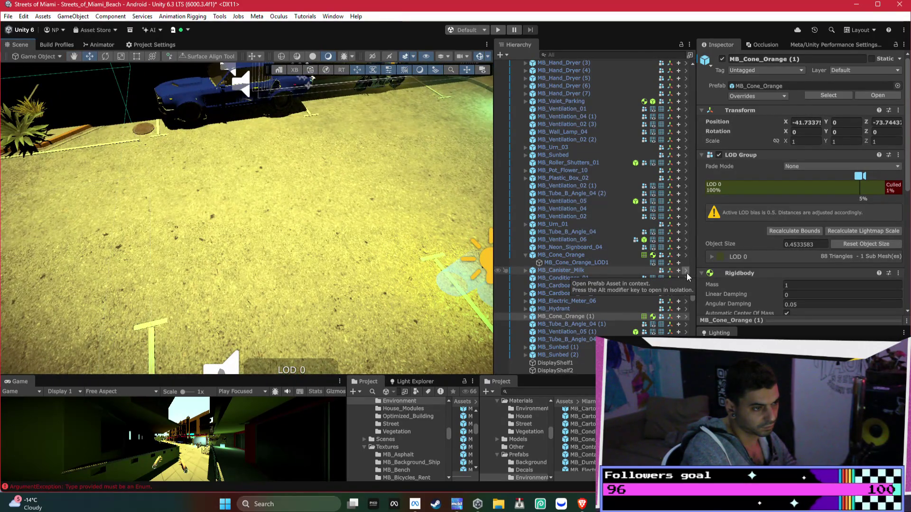
mouse_move(361, 142)
left_mouse_down()
mouse_move(360, 122)
mouse_move(267, 185)
mouse_move(337, 233)
mouse_move(595, 246)
mouse_move(432, 218)
mouse_move(550, 217)
mouse_move(439, 230)
mouse_move(240, 209)
mouse_move(220, 180)
mouse_move(508, 440)
left_mouse_up()
mouse_move(579, 507)
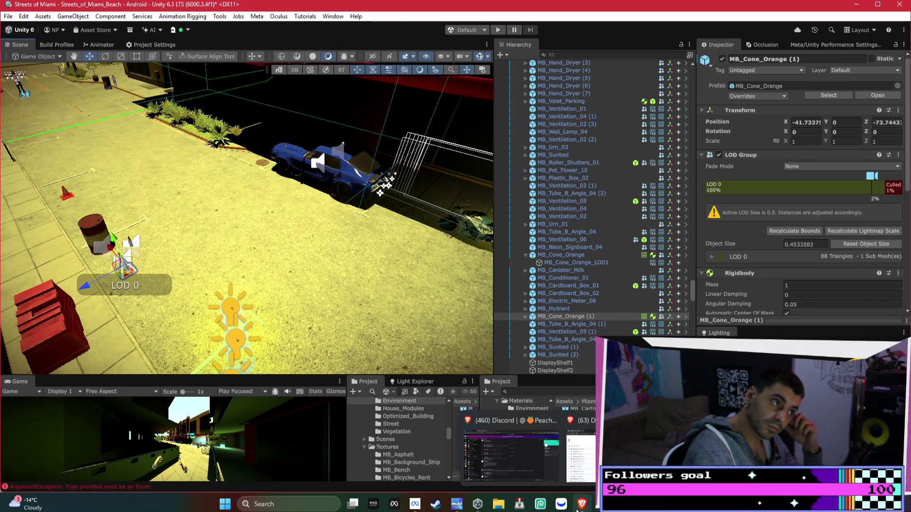
- Inspect the blue car's Prototype (4W) components, then select the metal barrel to view its damage settings
left_click(344, 195)
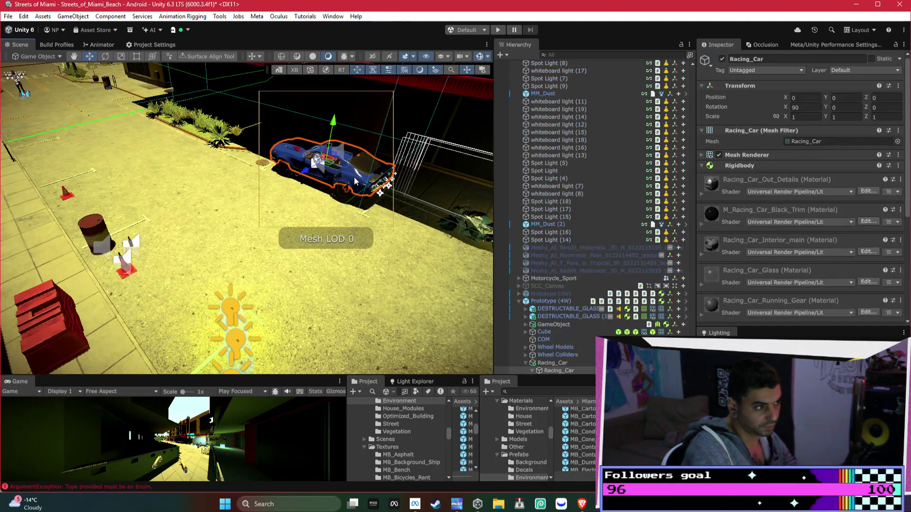
left_click(550, 300)
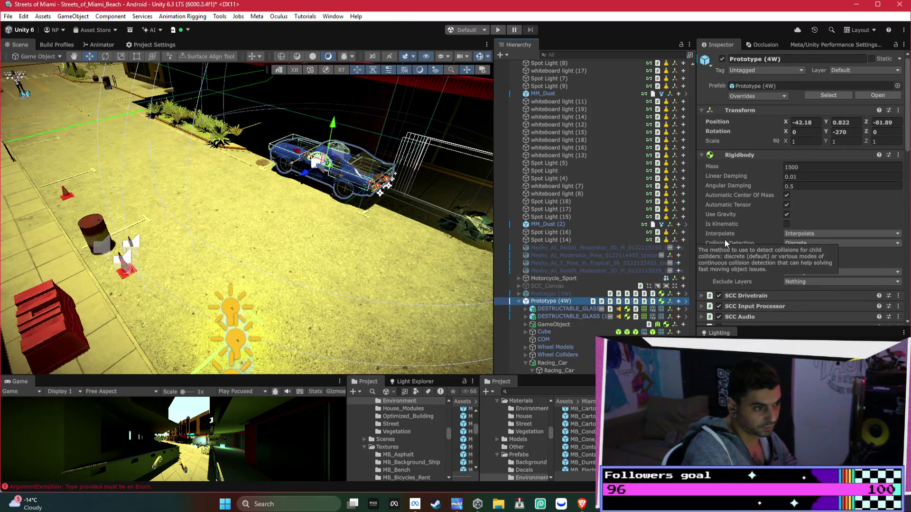
scroll(725, 240, "down", 5)
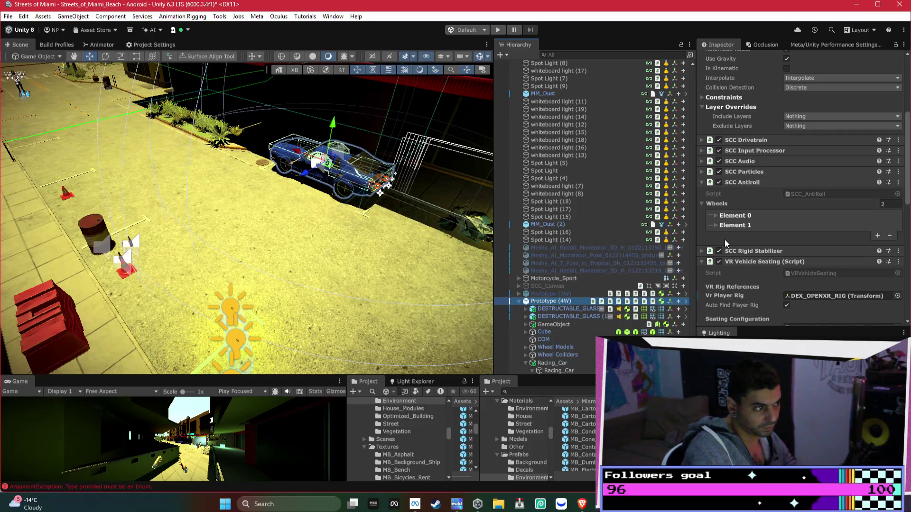
scroll(724, 240, "down", 15)
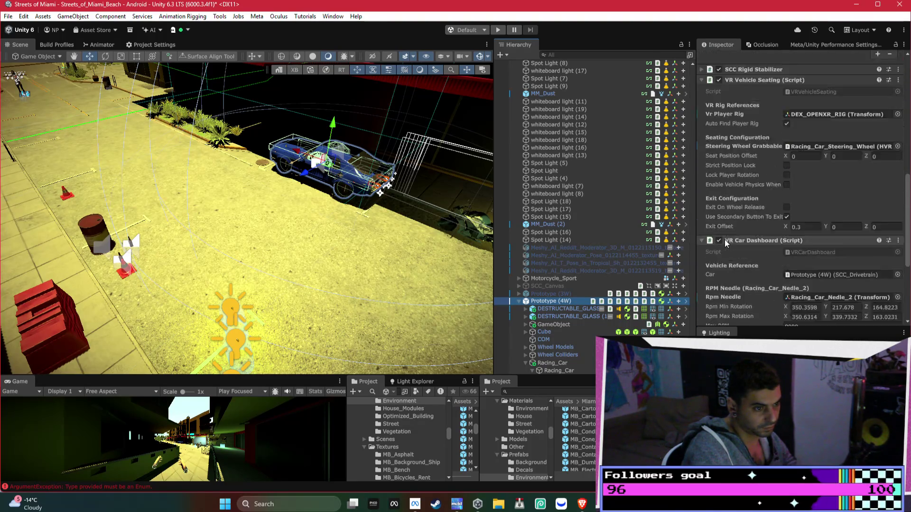
scroll(725, 240, "down", 2)
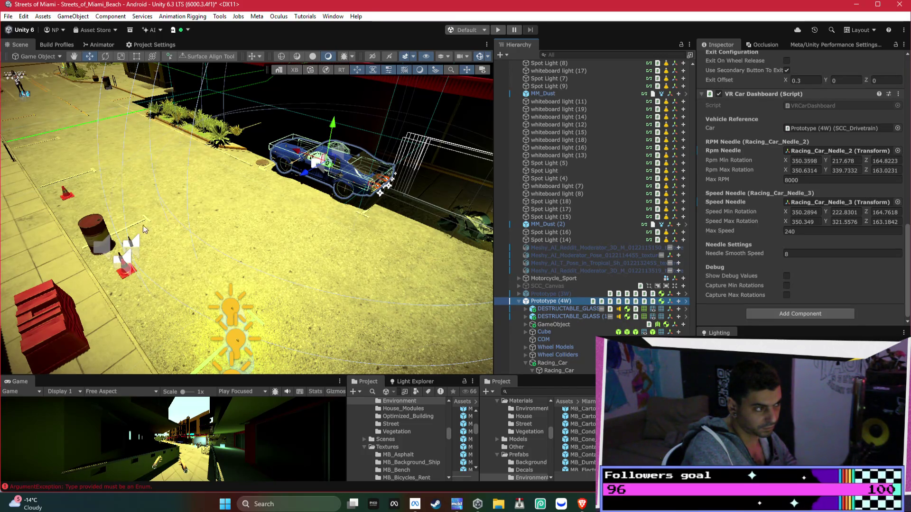
left_click(95, 226)
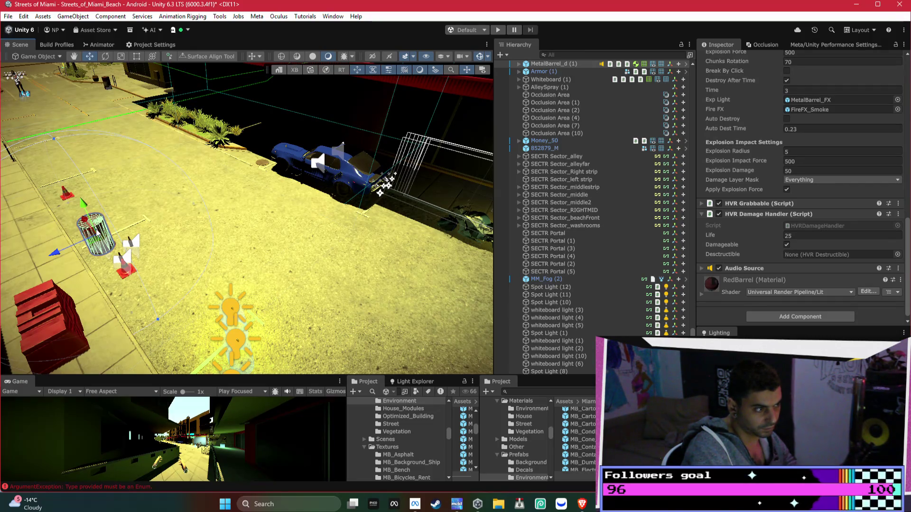
mouse_move(363, 193)
left_mouse_down()
mouse_move(397, 160)
mouse_move(107, 127)
mouse_move(417, 131)
left_mouse_up()
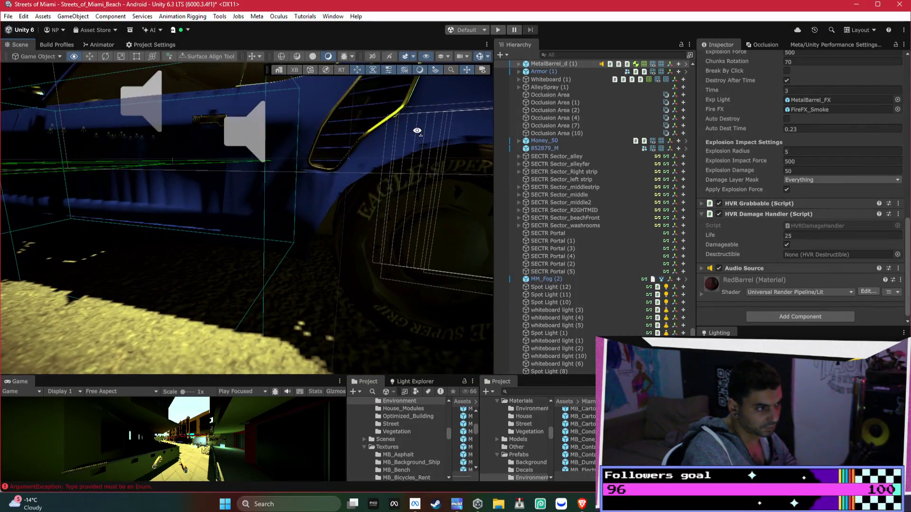
scroll(417, 131, "down", 5)
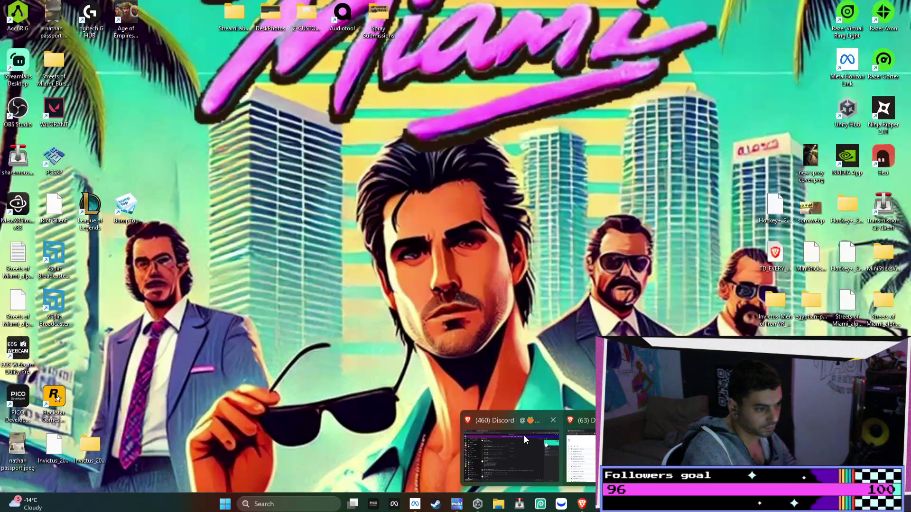
left_click(524, 435)
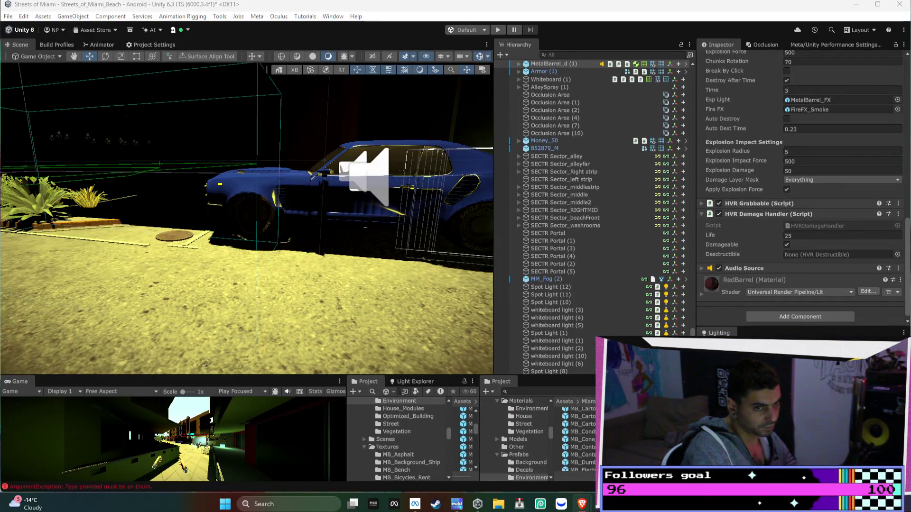
key("alt+Tab")
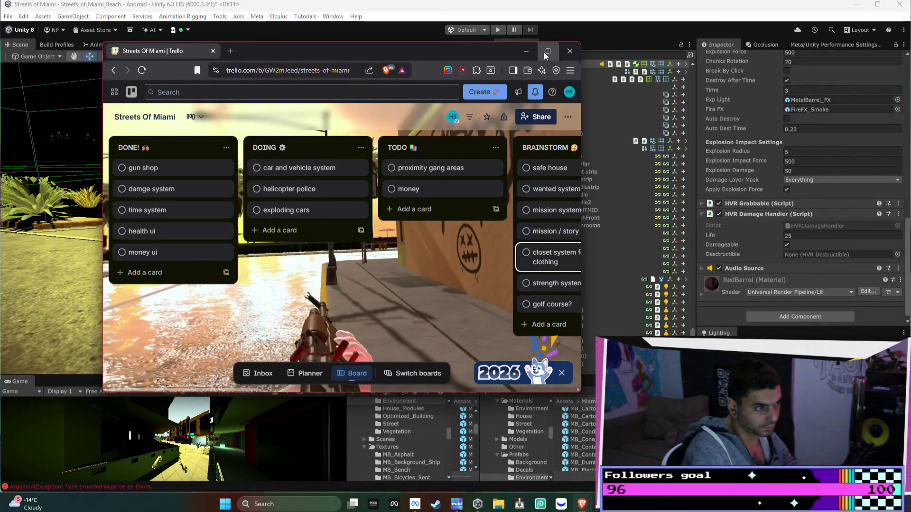
left_click(546, 51)
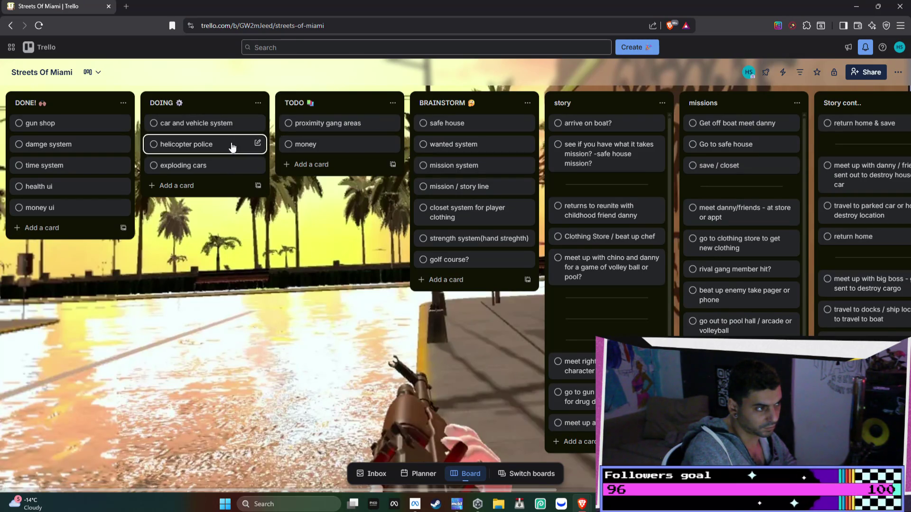
left_click(856, 6)
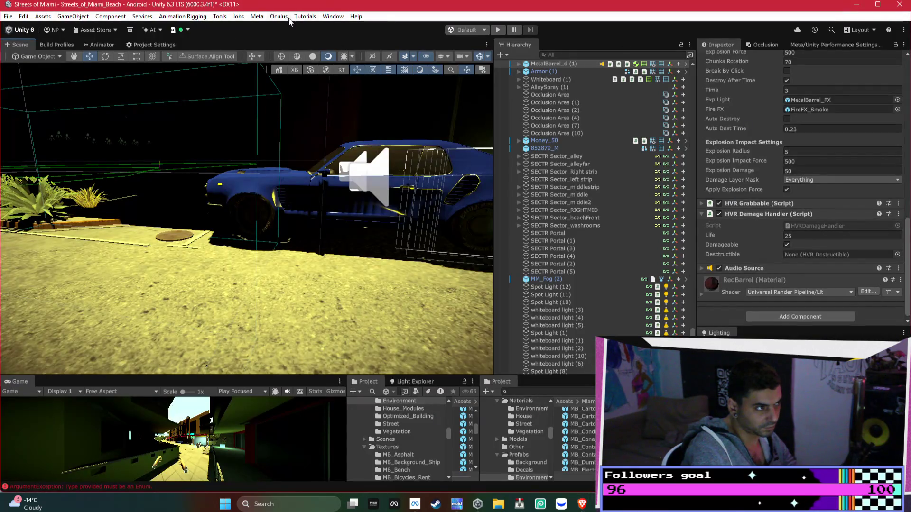
- Search My Assets in the Package Manager for the helicopter pack, then close it
left_click(332, 16)
mouse_move(370, 186)
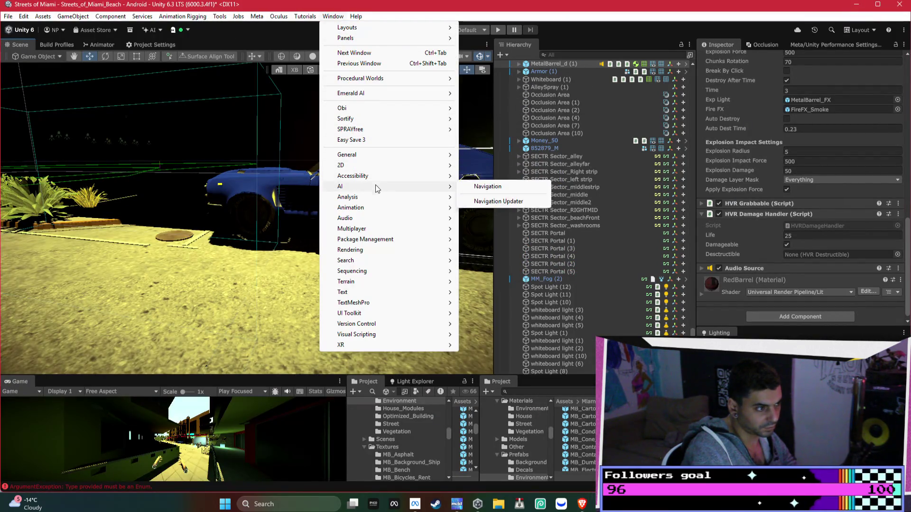
left_click(482, 241)
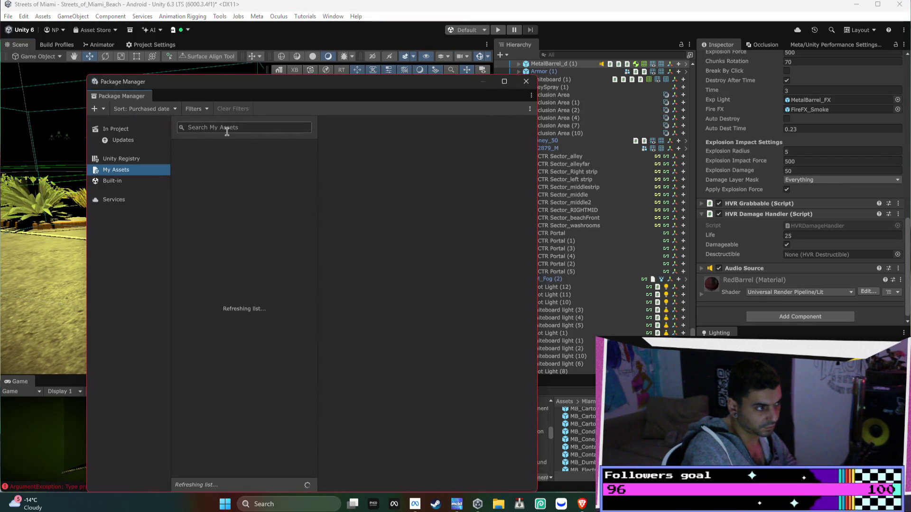
type("hell")
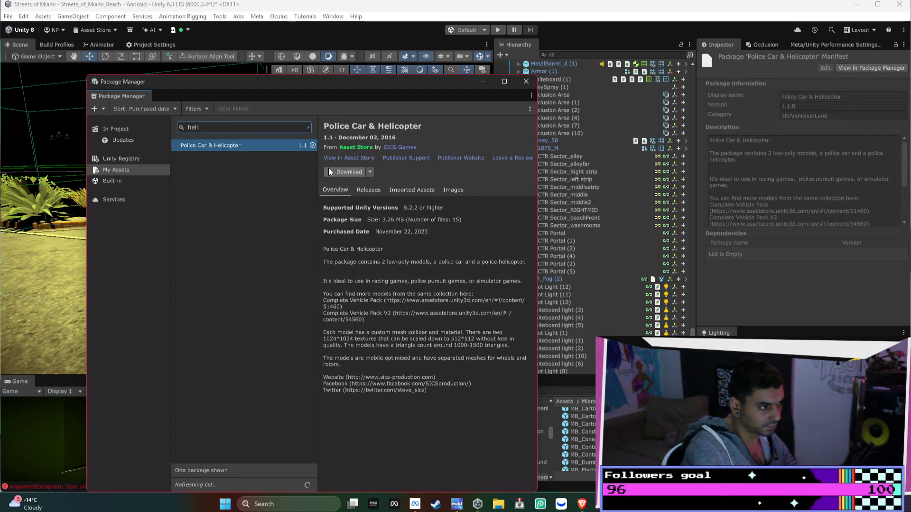
left_click(525, 82)
- Search the Project panel to find the Police Car & Helicopter pack folder
type("police")
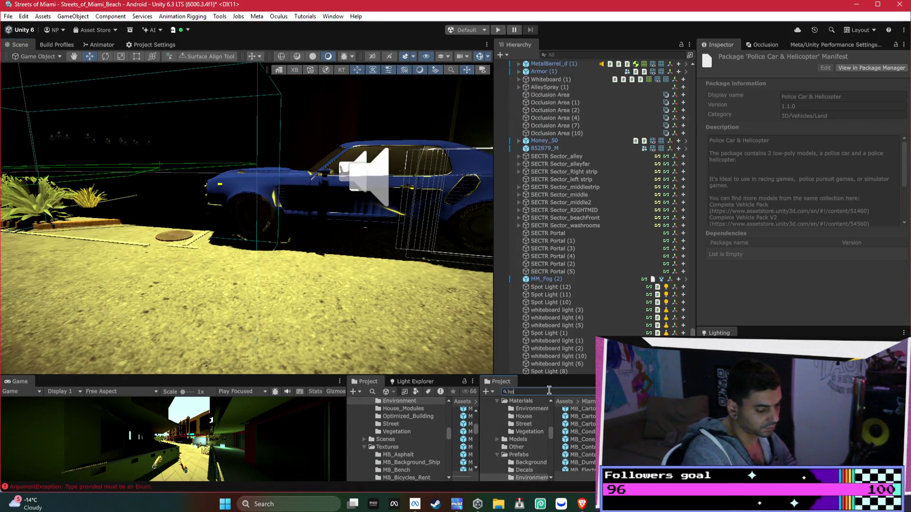
key("BackSpace")
key("BackSpace")
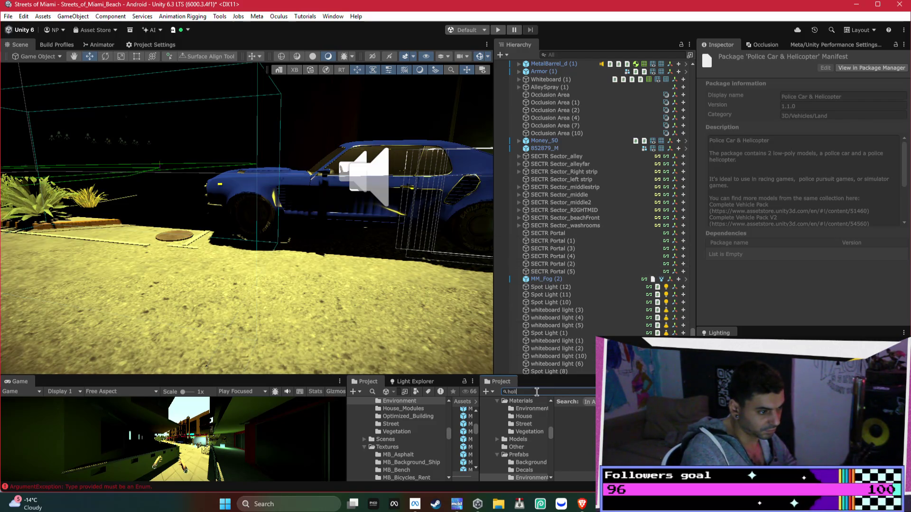
type("ll")
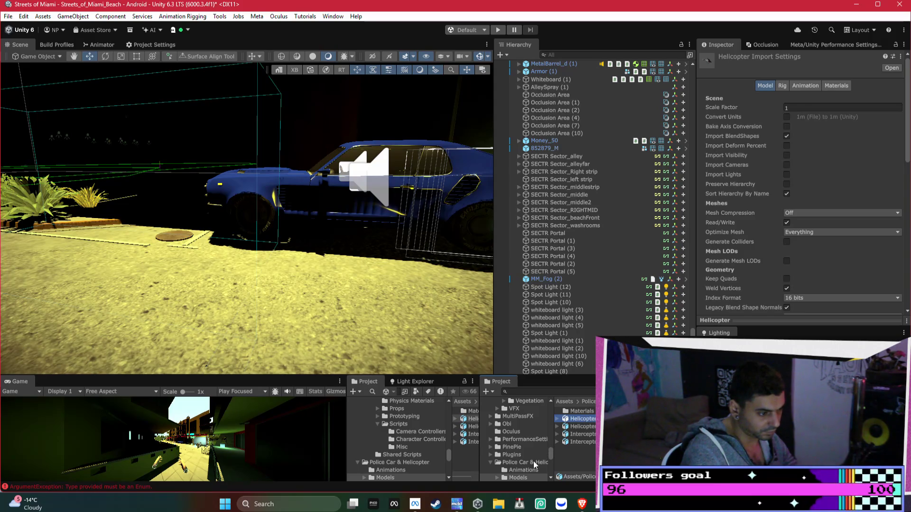
- Drag the Helicopter prefab from the pack's Prefabs folder into the Scene view
left_click(535, 464)
double_click(580, 426)
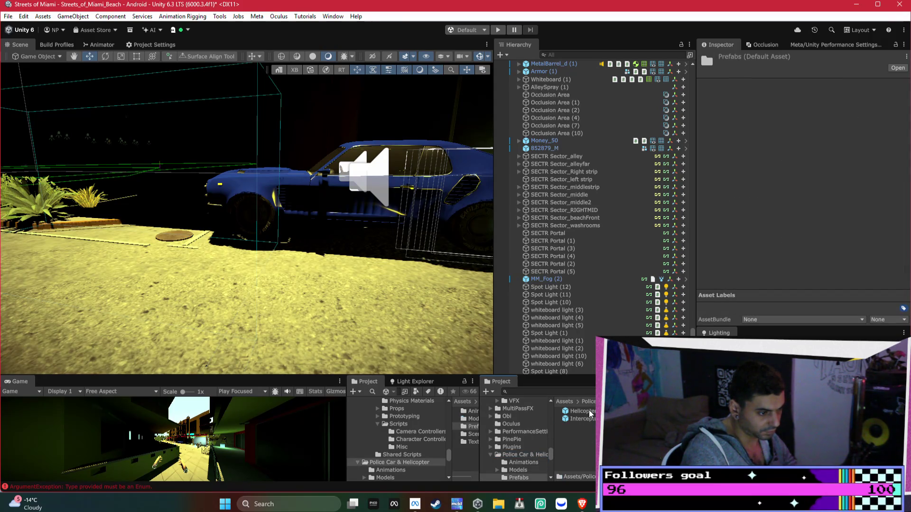
mouse_move(567, 413)
left_mouse_down()
mouse_move(398, 329)
mouse_move(449, 358)
mouse_move(457, 346)
mouse_move(449, 348)
mouse_move(447, 267)
mouse_move(192, 304)
mouse_move(342, 273)
mouse_move(488, 260)
mouse_move(180, 209)
mouse_move(143, 167)
mouse_move(158, 193)
mouse_move(242, 231)
mouse_move(213, 156)
left_mouse_up()
- Fly the view to the helicopter and collapse Racing_Car and Prototype (4W) in the Hierarchy
scroll(212, 299, "down", 2)
mouse_move(194, 194)
left_mouse_down()
mouse_move(143, 192)
mouse_move(121, 166)
mouse_move(276, 110)
left_mouse_up()
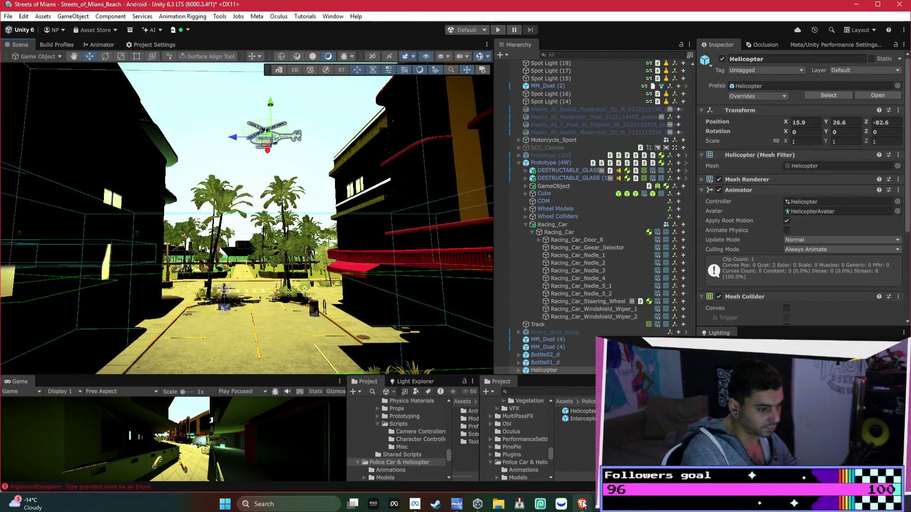
mouse_move(583, 508)
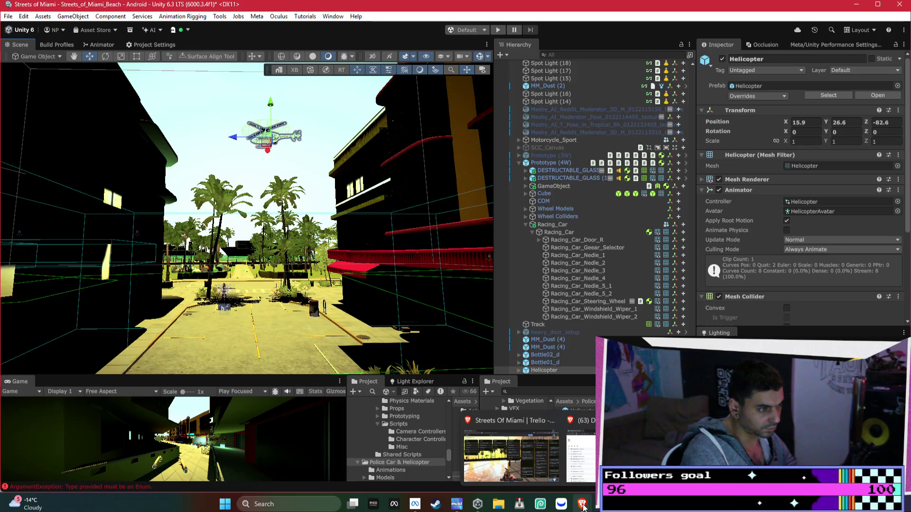
left_click(526, 225)
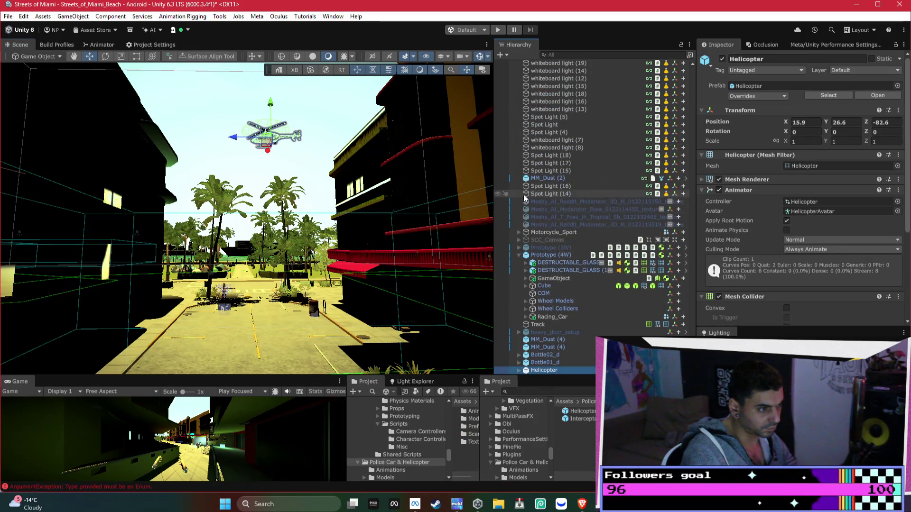
left_click(520, 256)
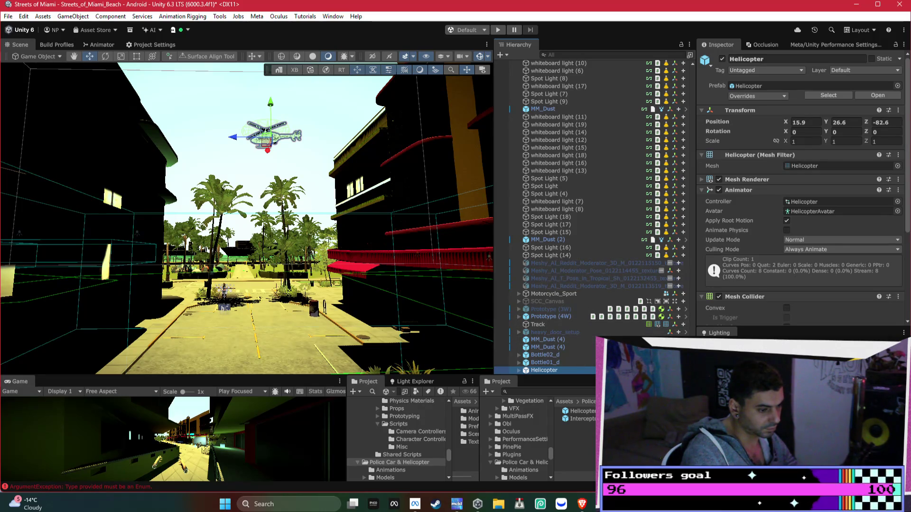
- Start a new Bezi thread, keeping all changes from the previous thread
key("alt+Tab")
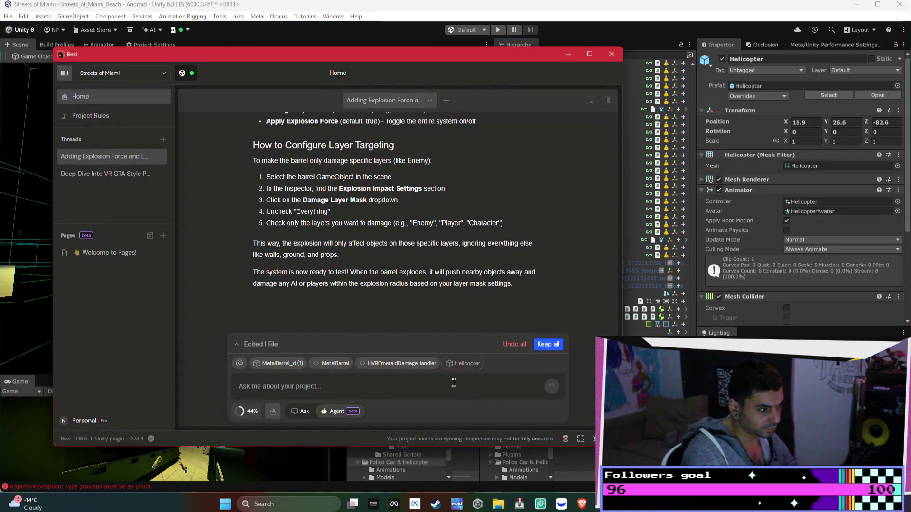
left_click(163, 141)
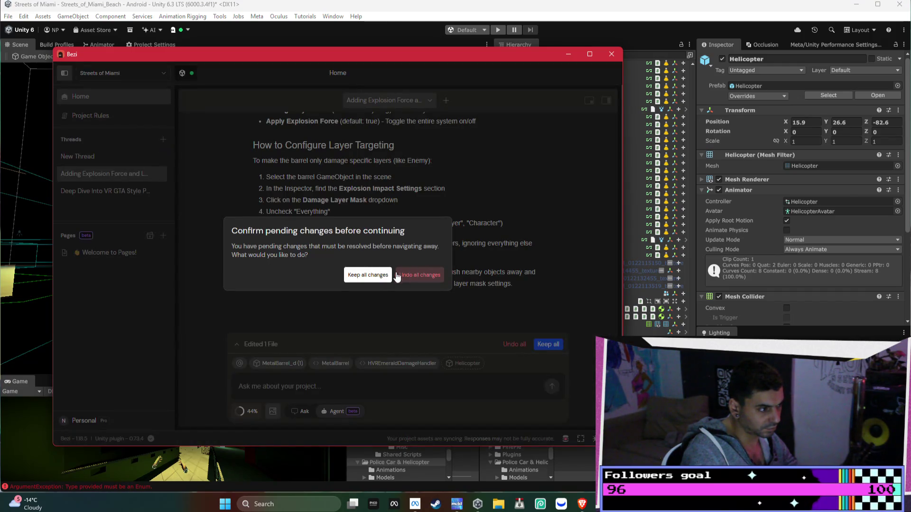
left_click(401, 276)
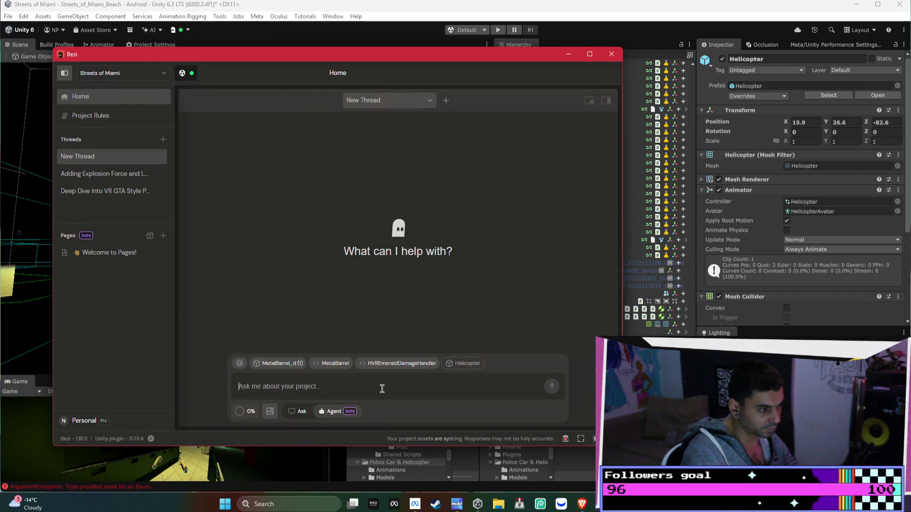
- Draft 'I want to make a wanted sys for my game like grand theft auto' in Bezi
type("I want to make a wanted ")
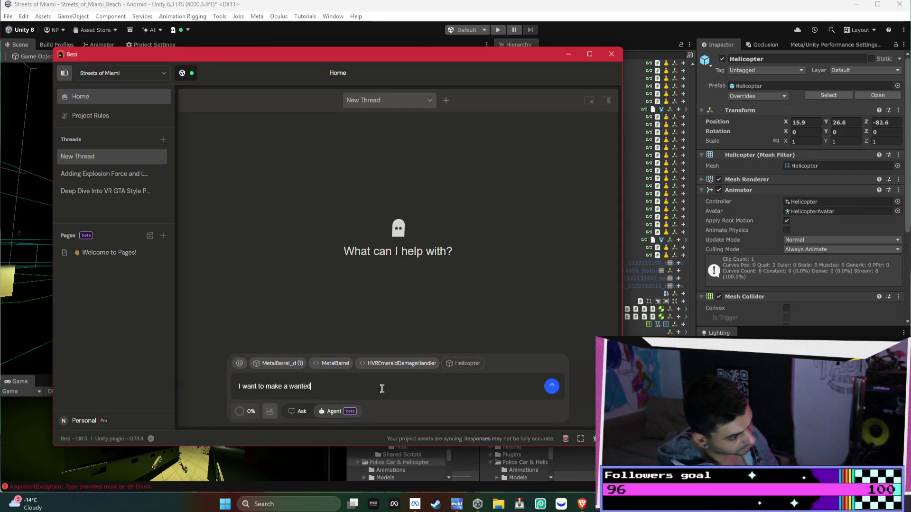
type("syst")
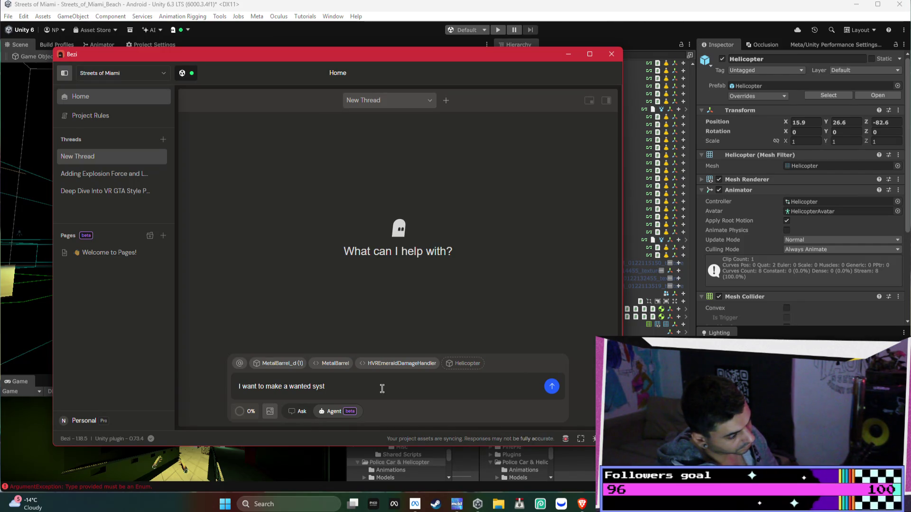
type("for my game like gr")
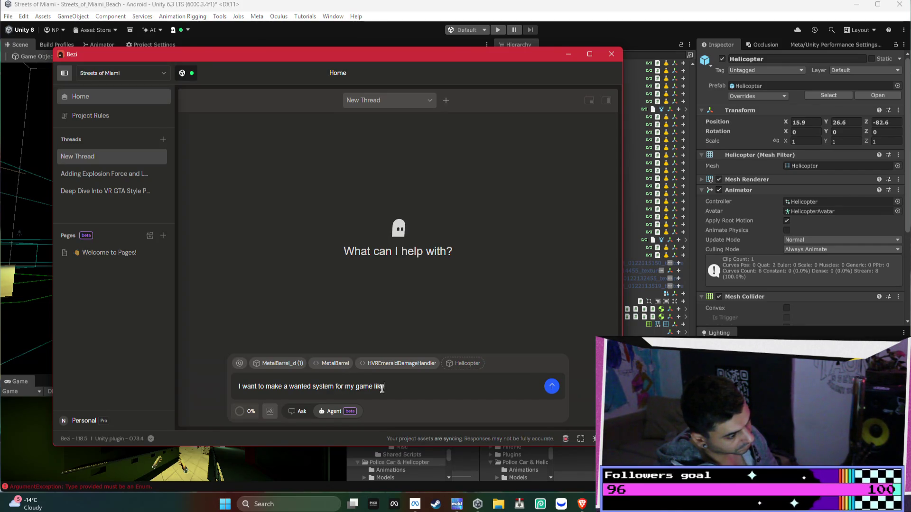
type("and theft a")
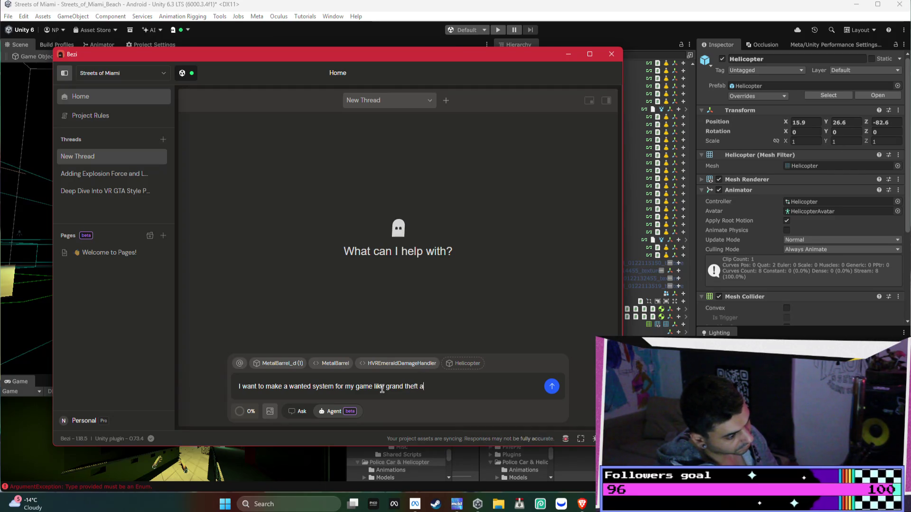
type("uto")
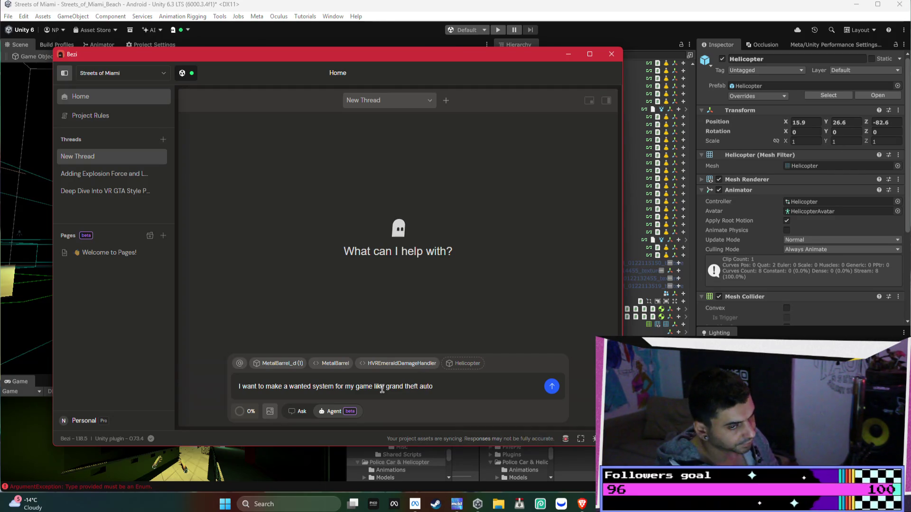
mouse_move(581, 503)
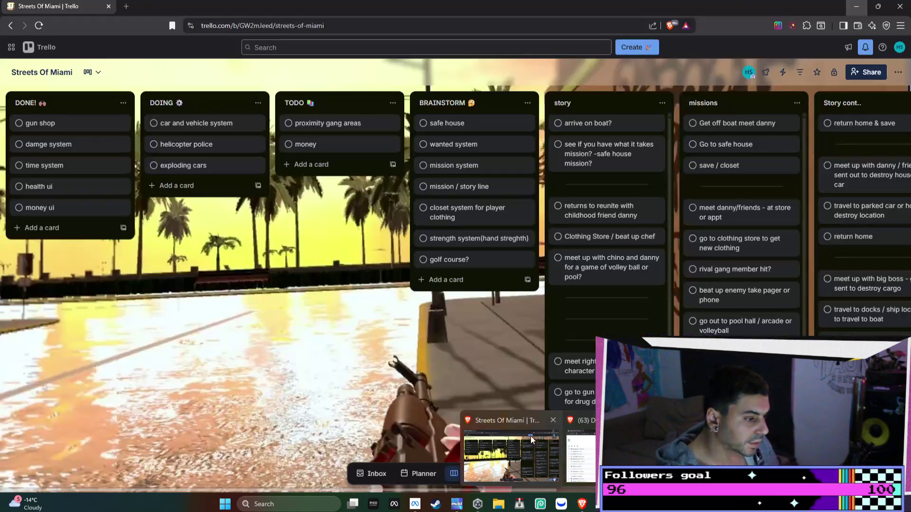
left_click(531, 436)
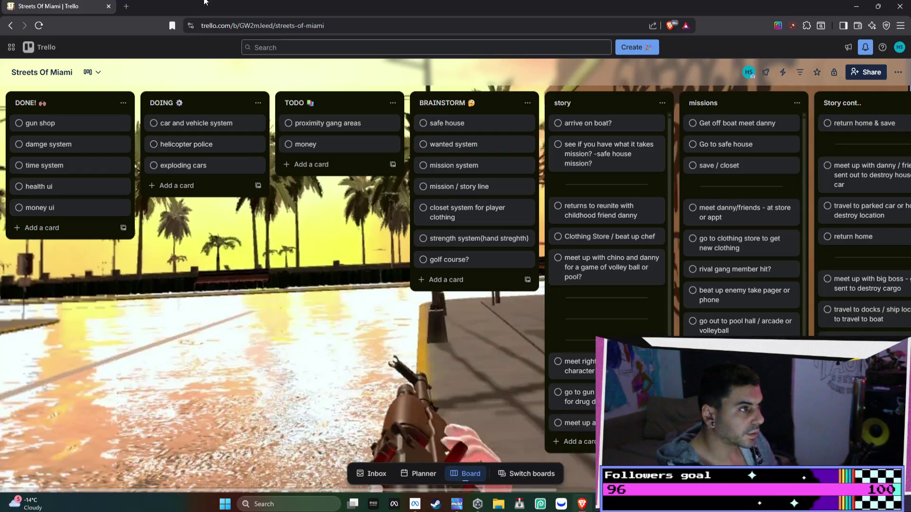
- Open ChatGPT in a new tab and Google 'wanted system' in another
left_click(125, 6)
type("ch")
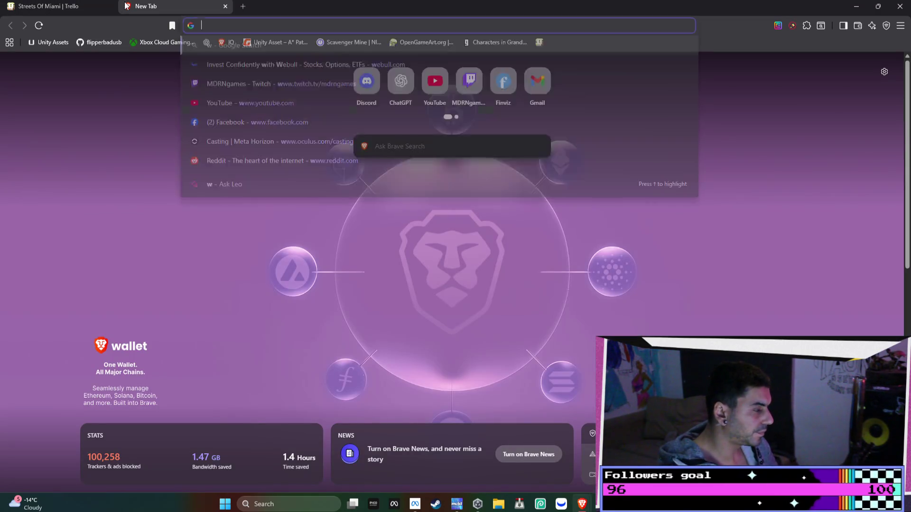
key("Return")
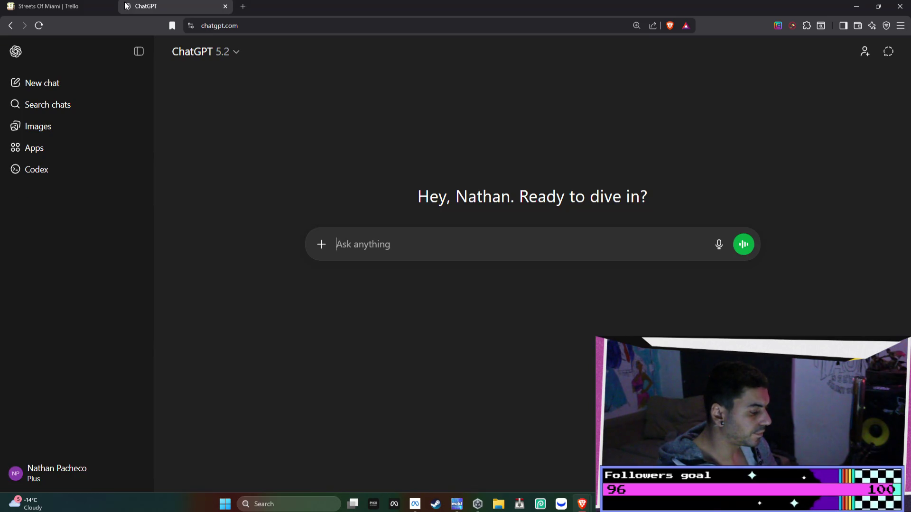
key("ctrl+t")
type("wanted system")
key("Return")
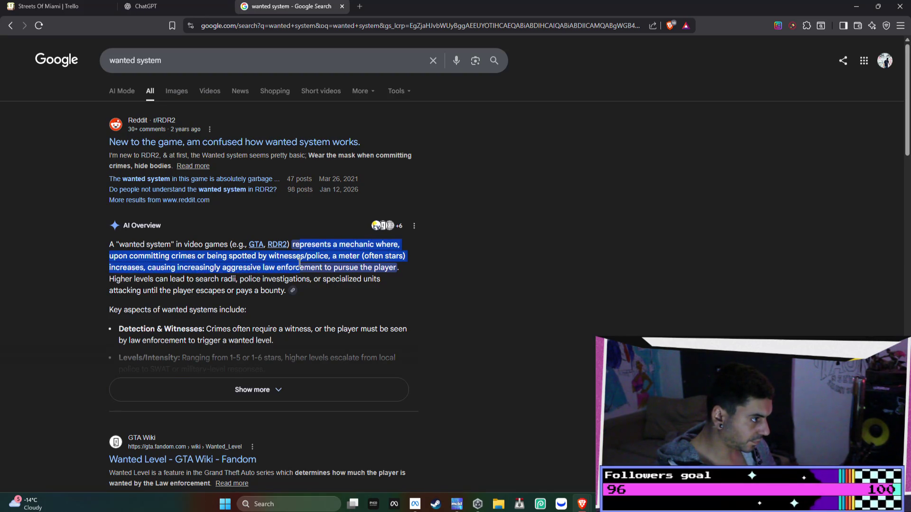
left_click(217, 61)
- Search 'is gta wanted system copyright protected', expand the AI Overview, and open the Reddit stickers thread
left_click(359, 6)
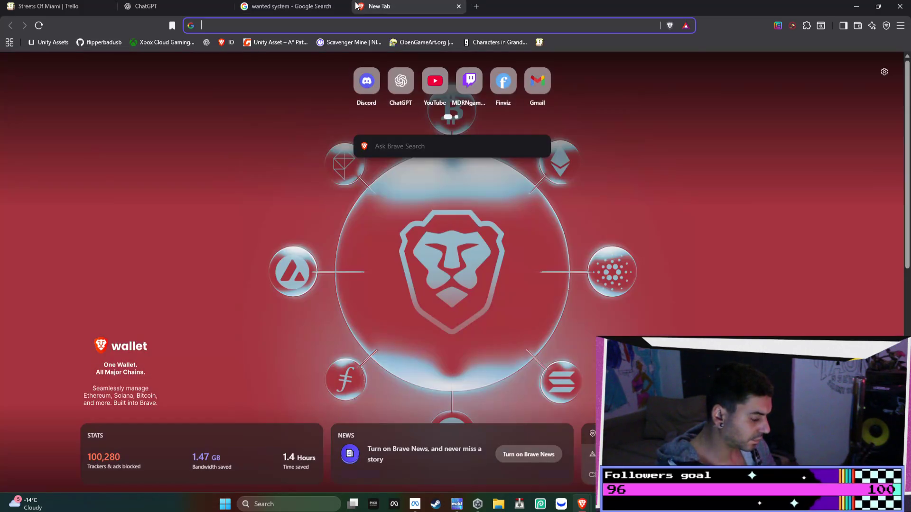
type("is gta wanted system")
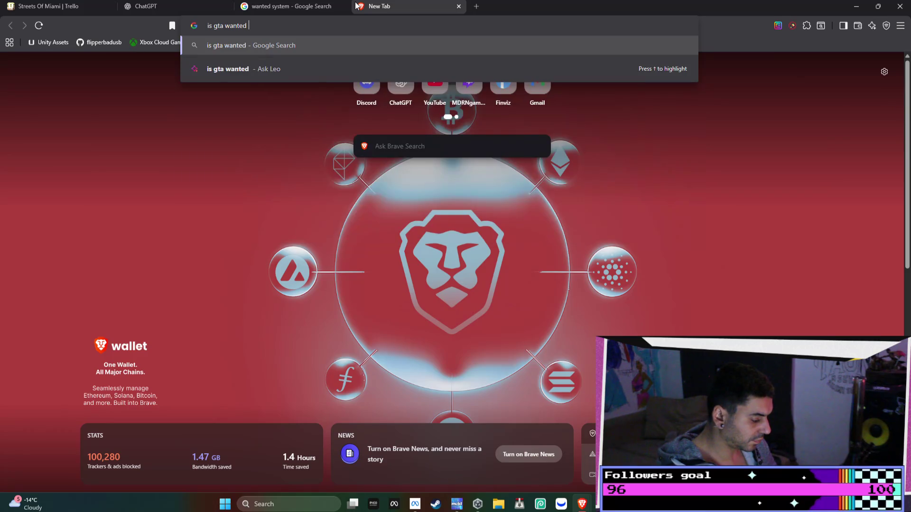
type(" copyr")
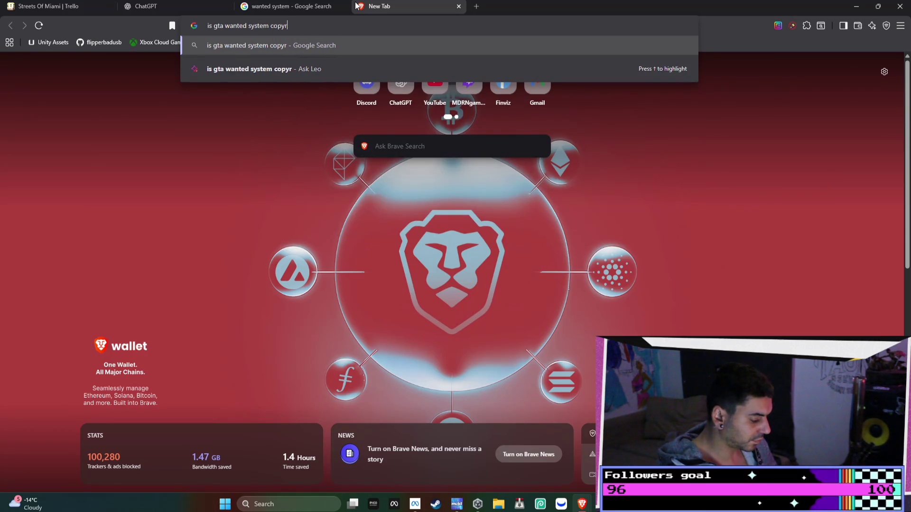
type("ight protected")
key("Return")
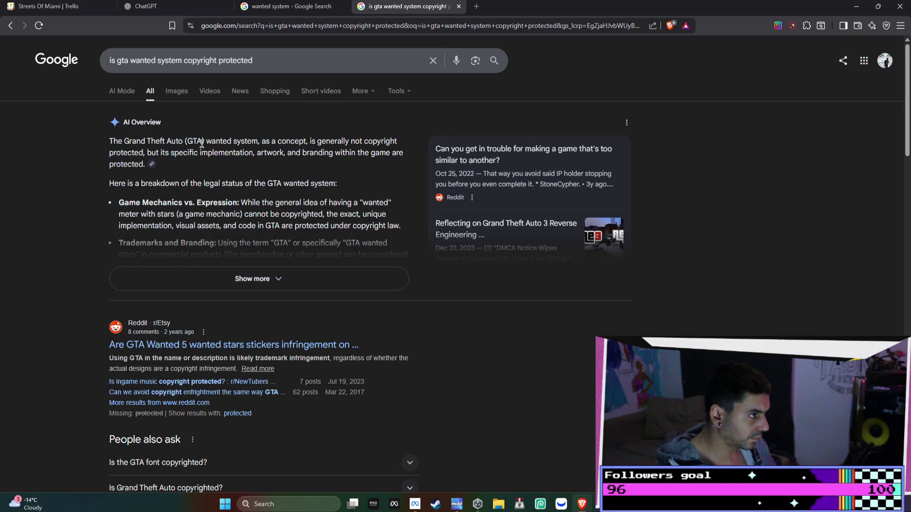
left_click_drag(202, 143, 309, 153)
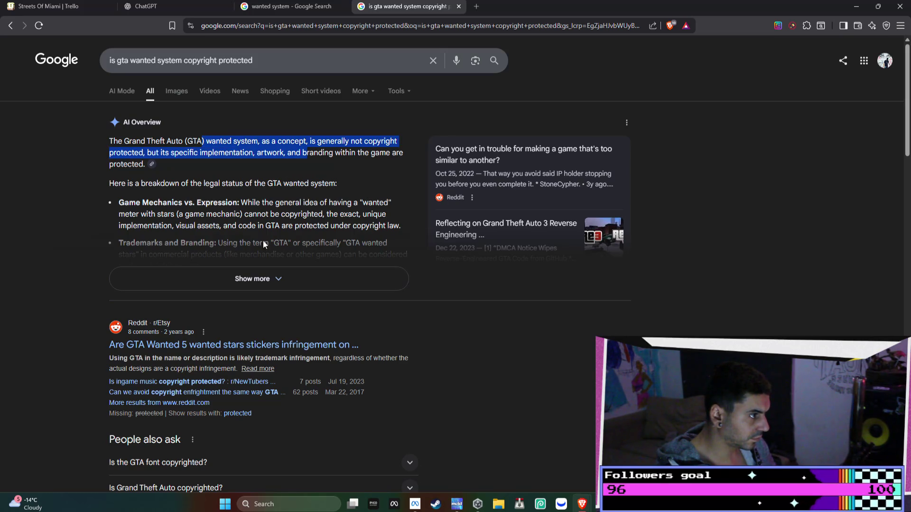
left_click(274, 283)
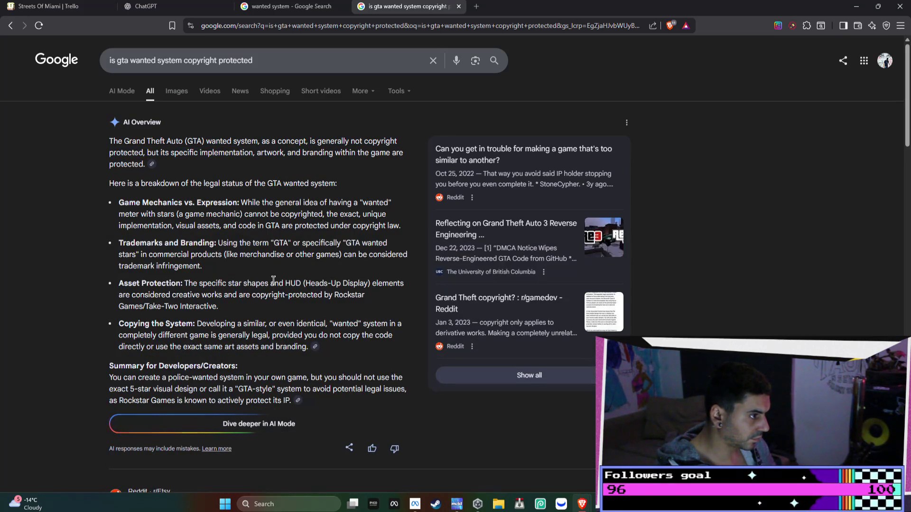
scroll(284, 281, "down", 7)
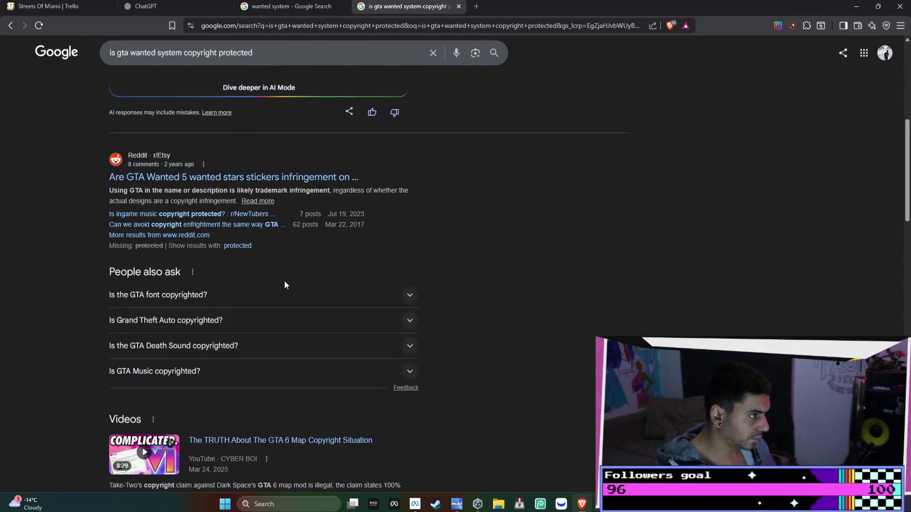
left_click(323, 178)
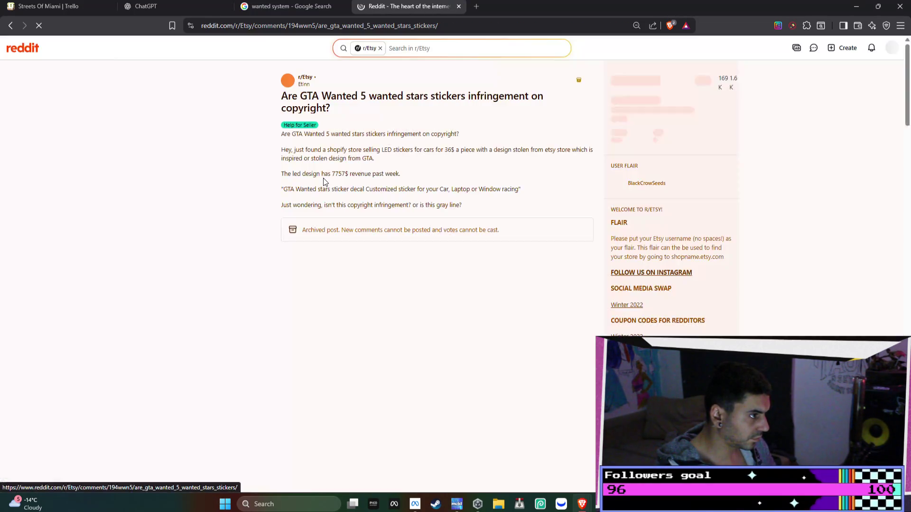
- Read the r/Etsy wanted-star sticker thread, then return to the 'wanted system' Google results
left_click_drag(282, 96, 431, 96)
left_click_drag(500, 115, 494, 141)
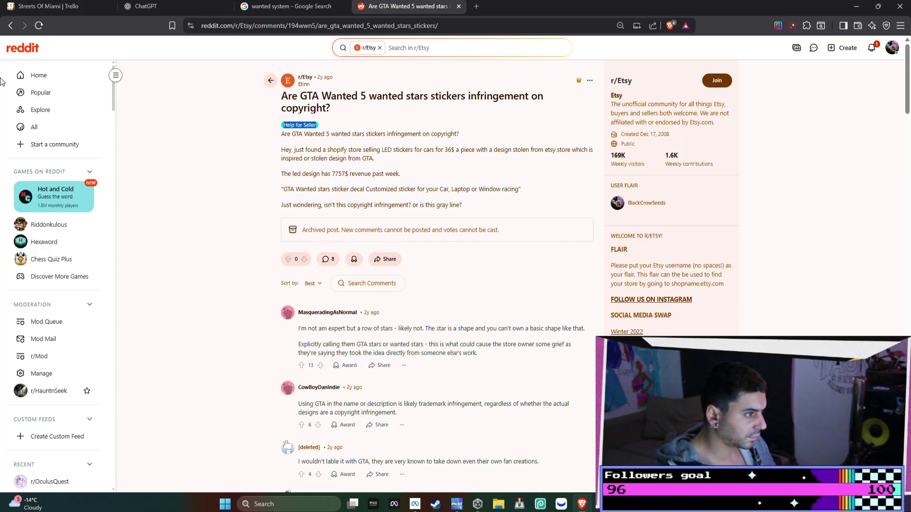
left_click(11, 26)
left_click(23, 26)
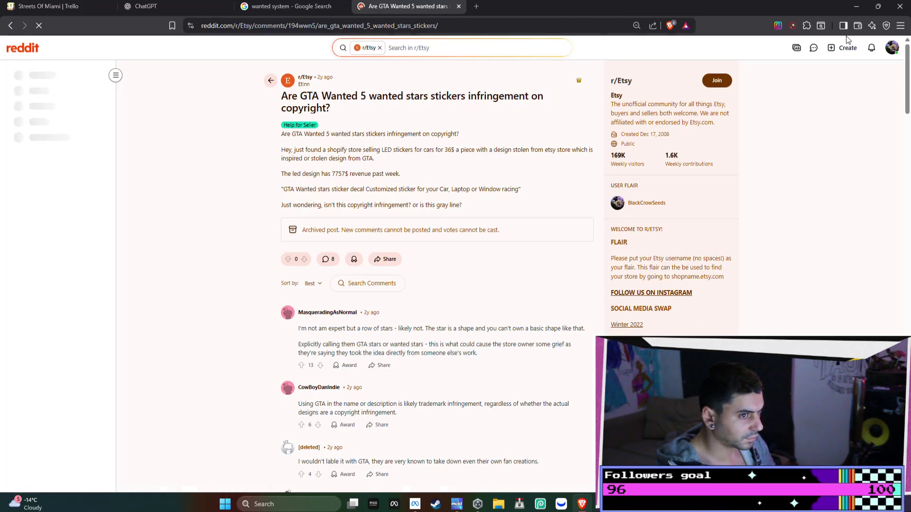
left_click(866, 49)
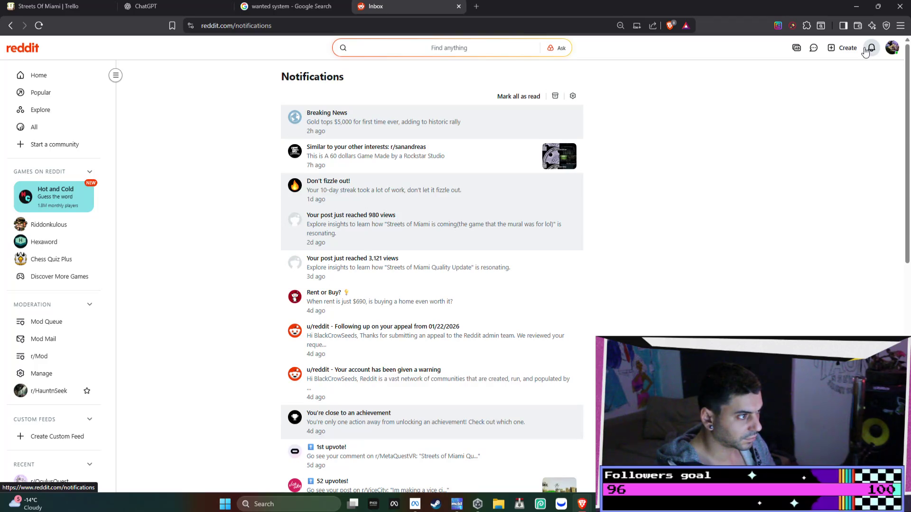
left_click(297, 13)
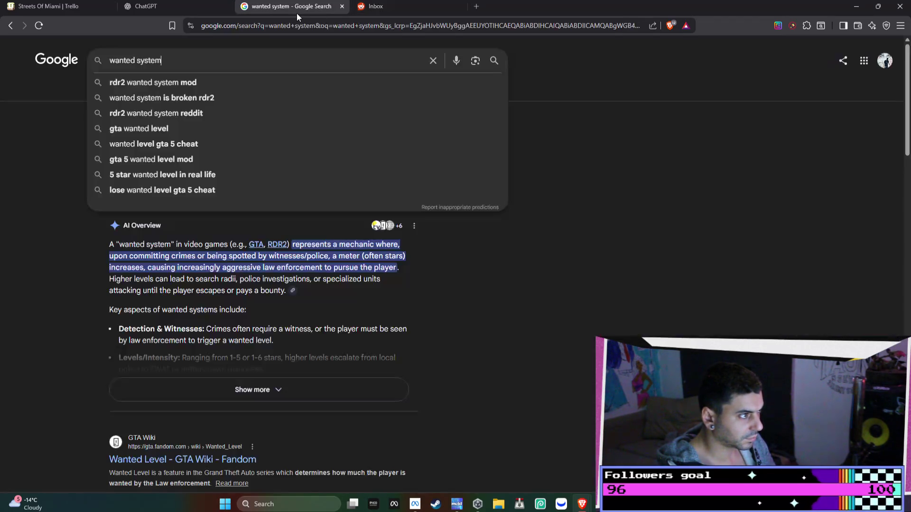
- Open and skim the 'Wanted Level - GTA Wiki' page from the search results
left_click(649, 122)
scroll(578, 199, "down", 3)
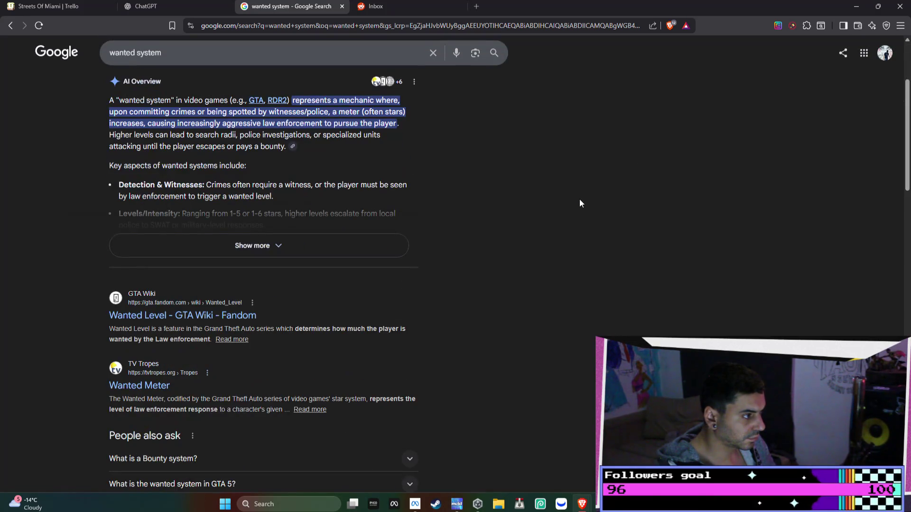
scroll(580, 200, "down", 1)
left_click(219, 267)
scroll(601, 236, "down", 2)
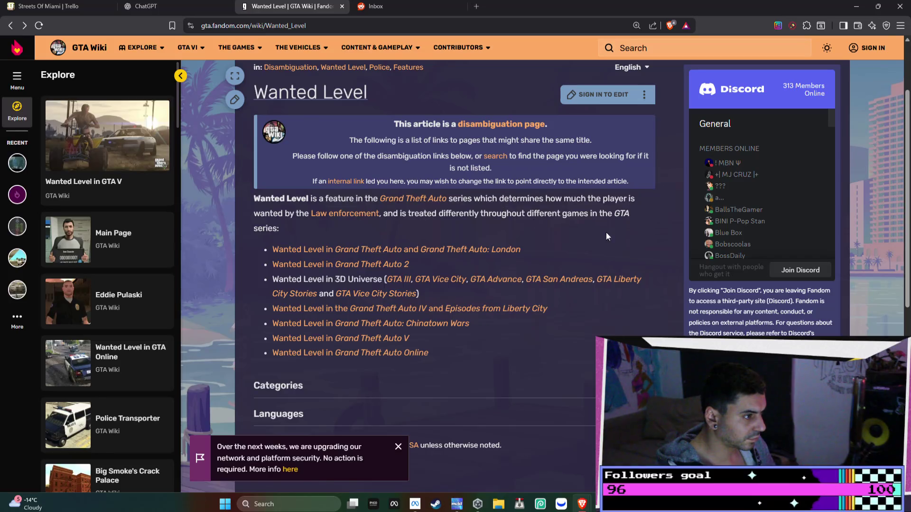
scroll(610, 232, "down", 1)
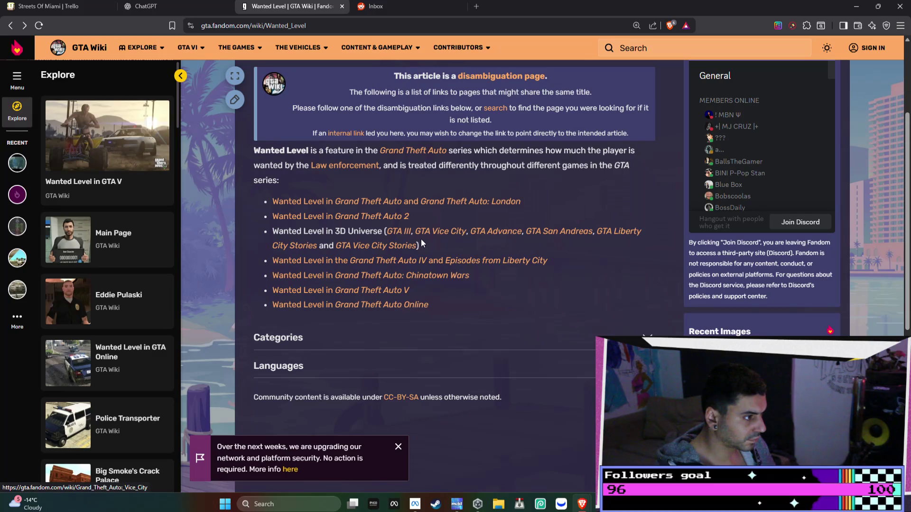
- Read the Grand Theft Auto IV wanted level article, return to the overview, and go to ChatGPT
left_click(401, 269)
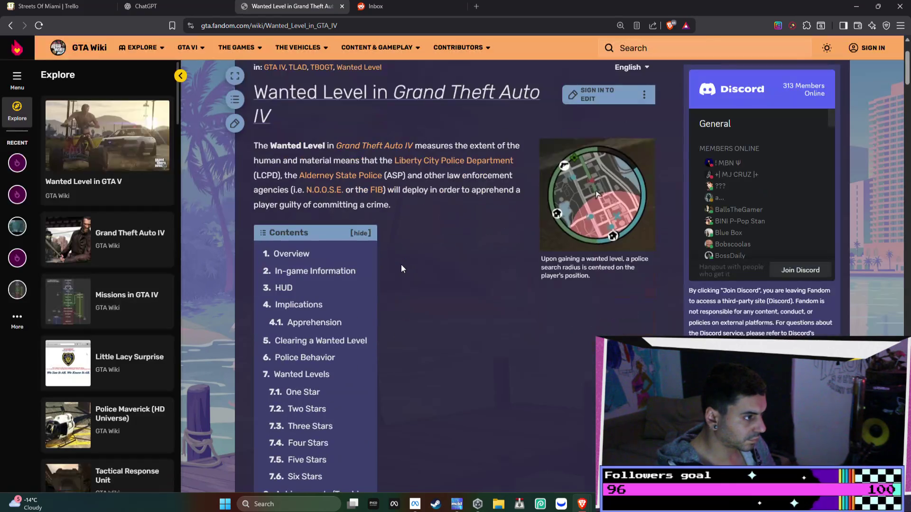
scroll(402, 268, "down", 10)
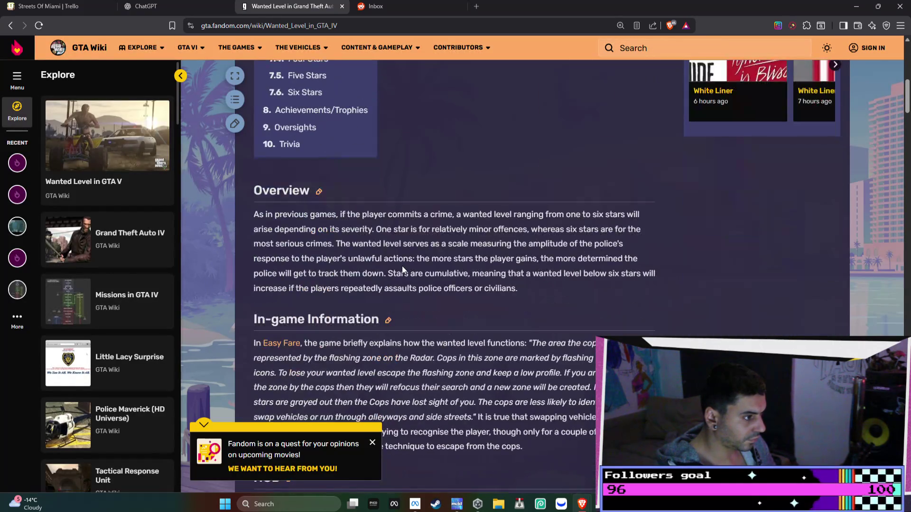
scroll(402, 268, "up", 10)
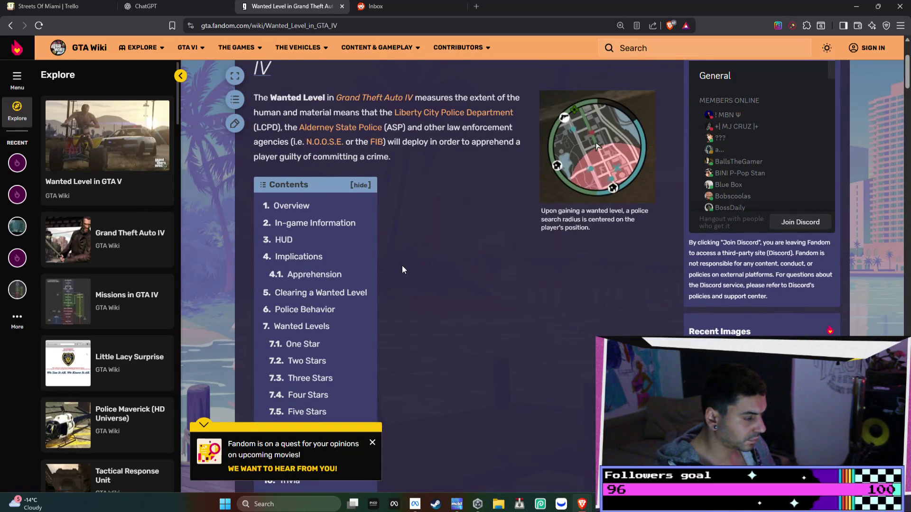
scroll(403, 266, "down", 10)
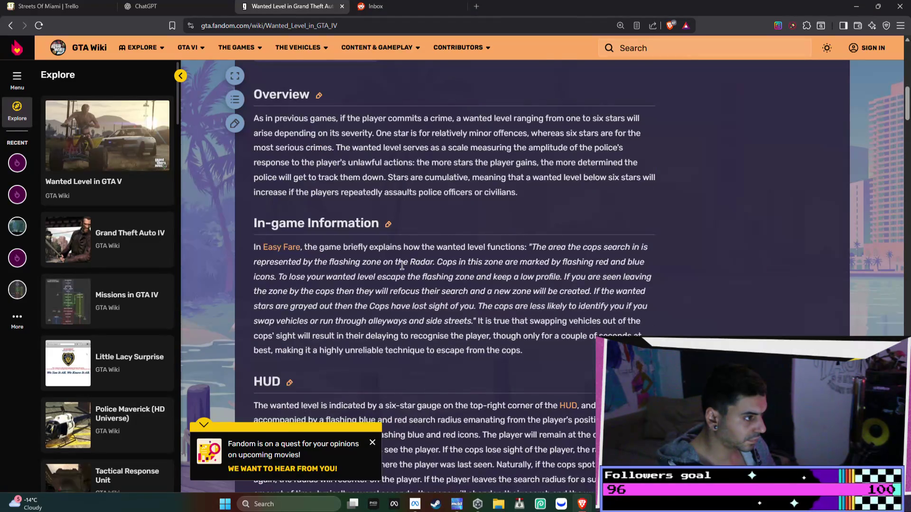
scroll(402, 265, "down", 4)
scroll(402, 266, "down", 6)
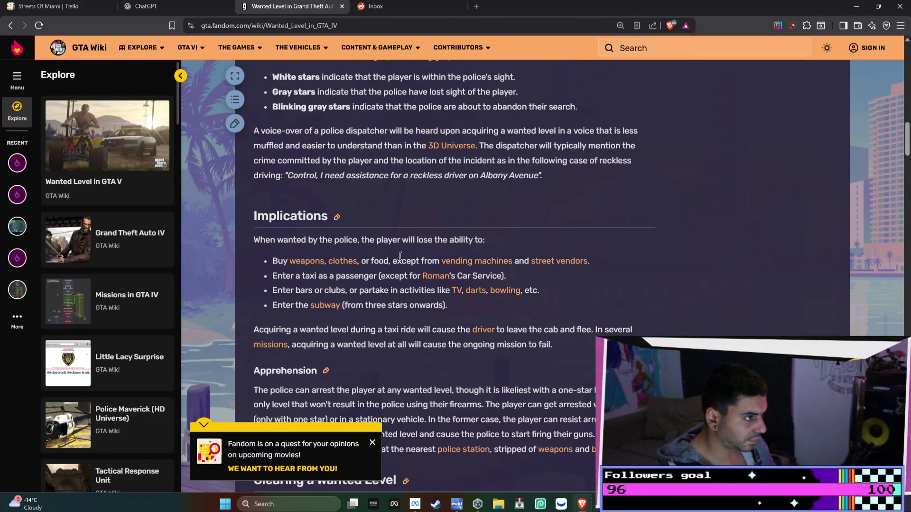
left_click(13, 28)
left_click(173, 6)
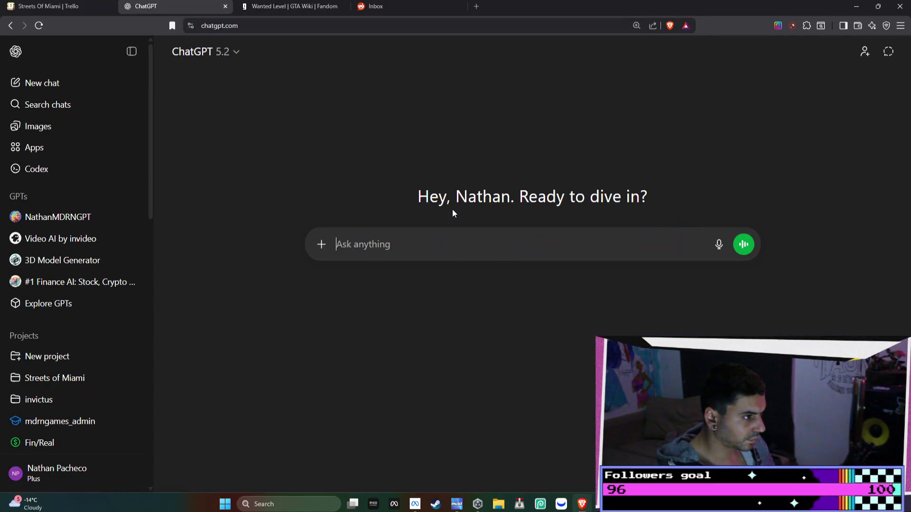
- Ask ChatGPT 'what are the differences b/w these wanted levels?' with the Wanted_Level wiki link
type("what are the ")
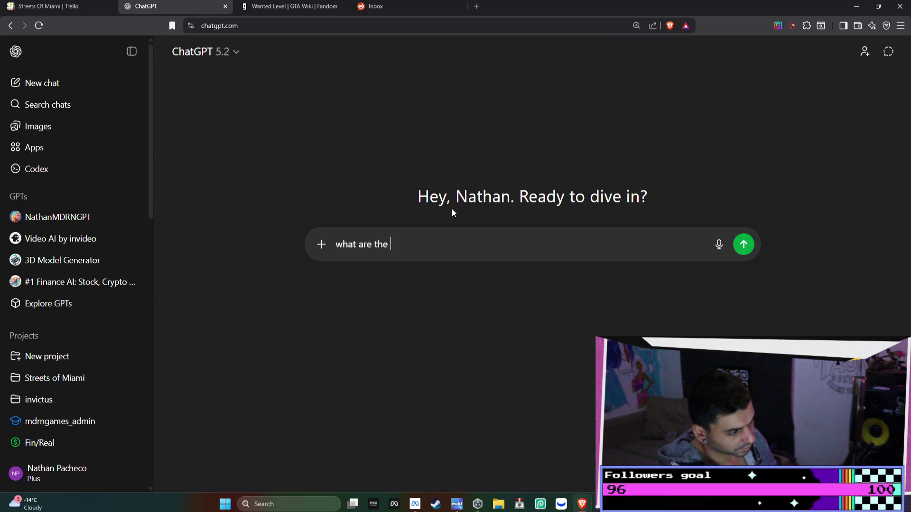
type("differen")
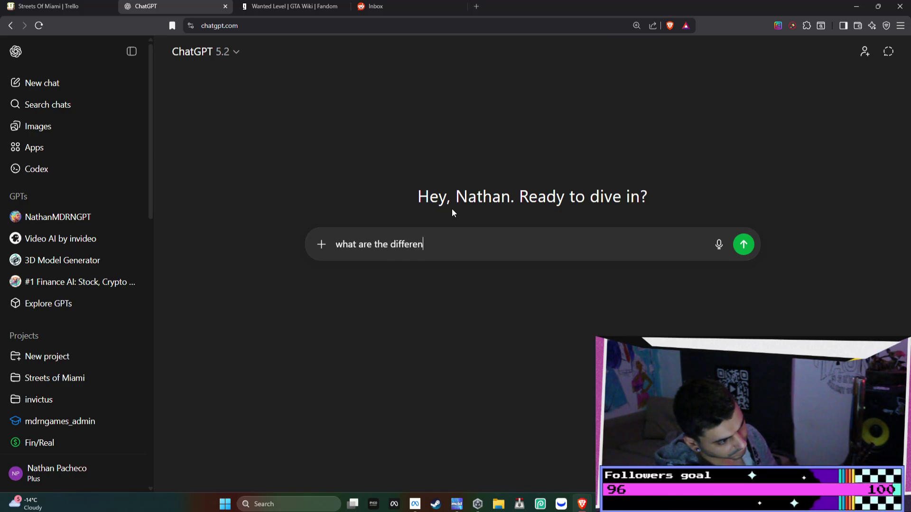
type("ces b.w")
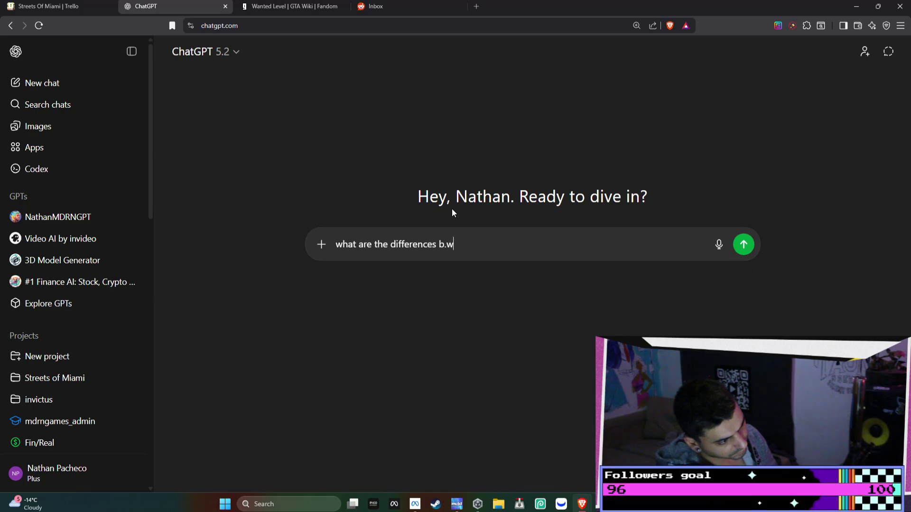
type(" these wanted ")
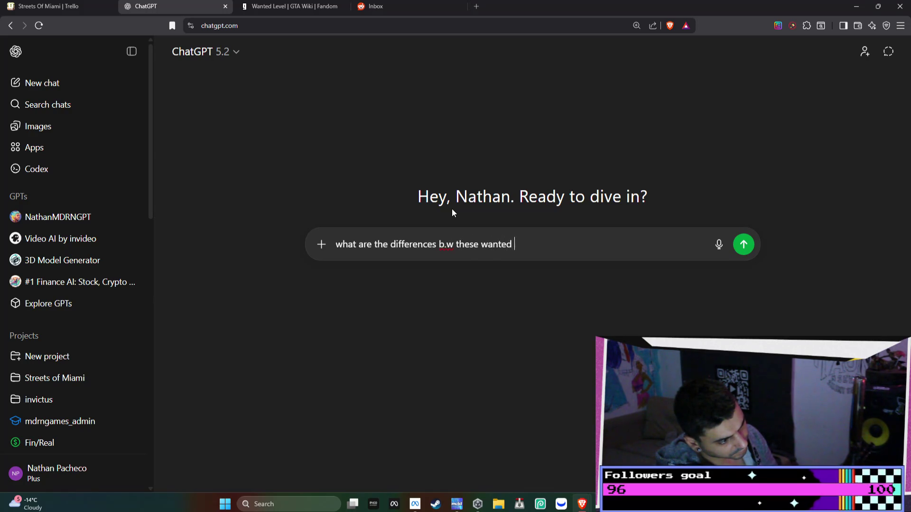
type("leve;")
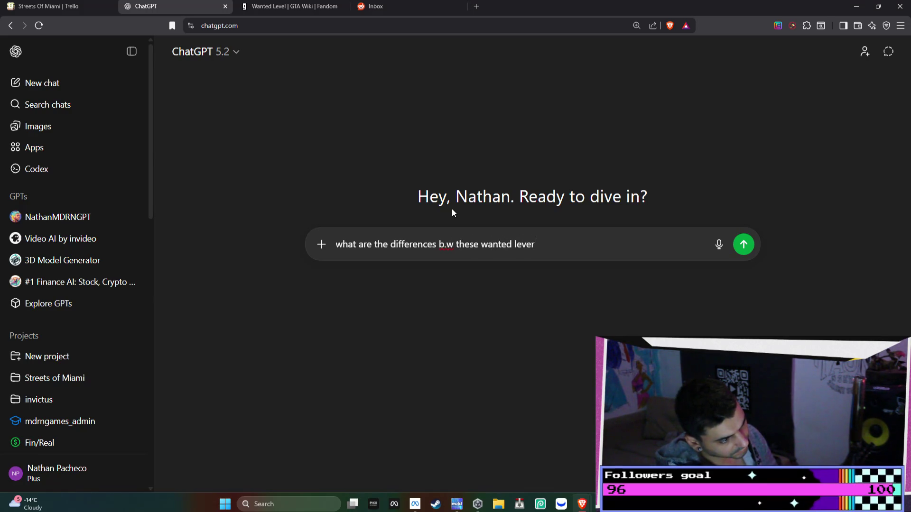
type("s?")
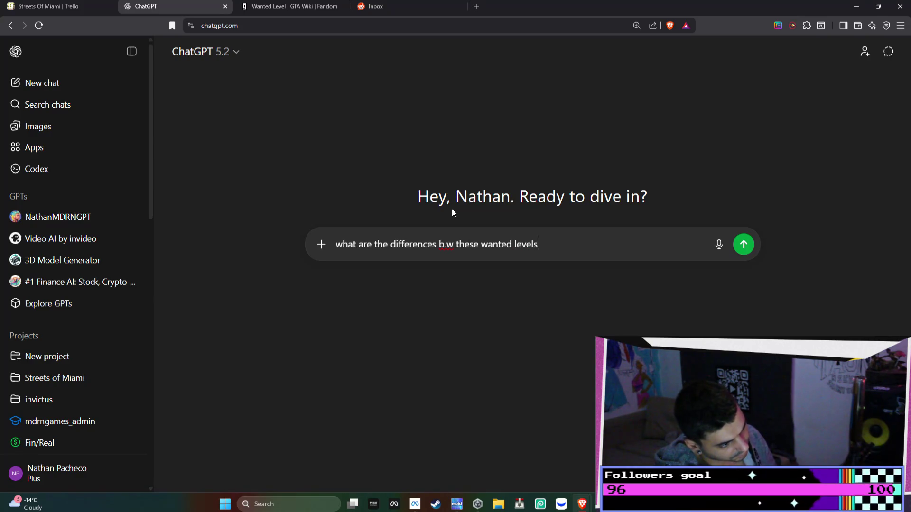
type("https://gta.fandom.com/wiki/Wanted_Level")
key("Return")
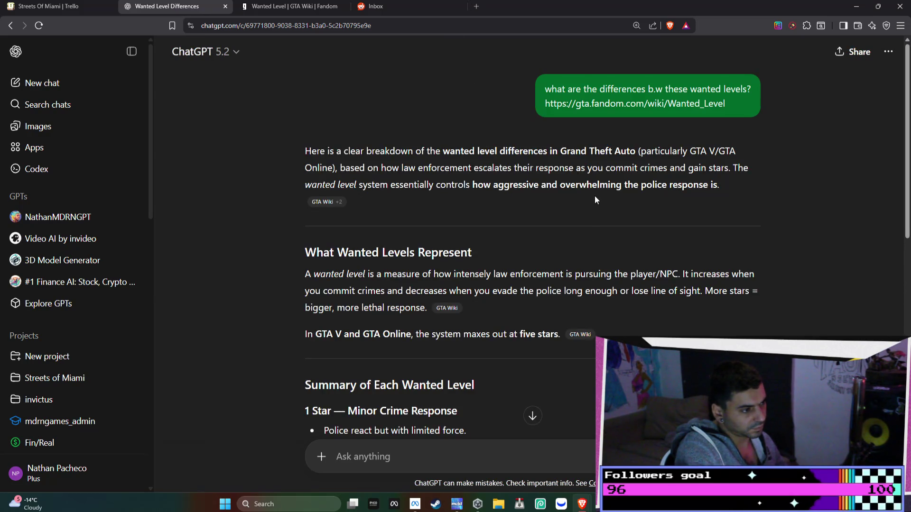
- Read the answer and follow up with 'whats the difference between each game?'
scroll(602, 194, "down", 2)
scroll(602, 195, "down", 2)
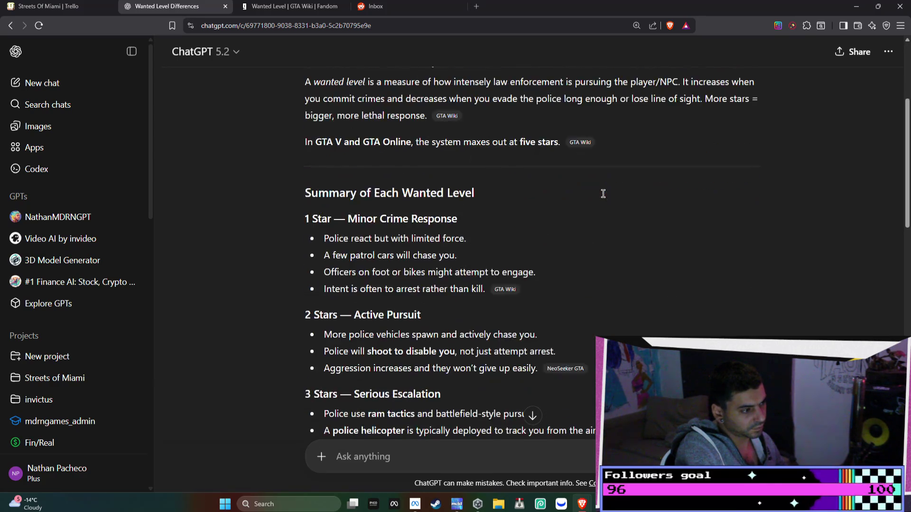
scroll(606, 194, "down", 7)
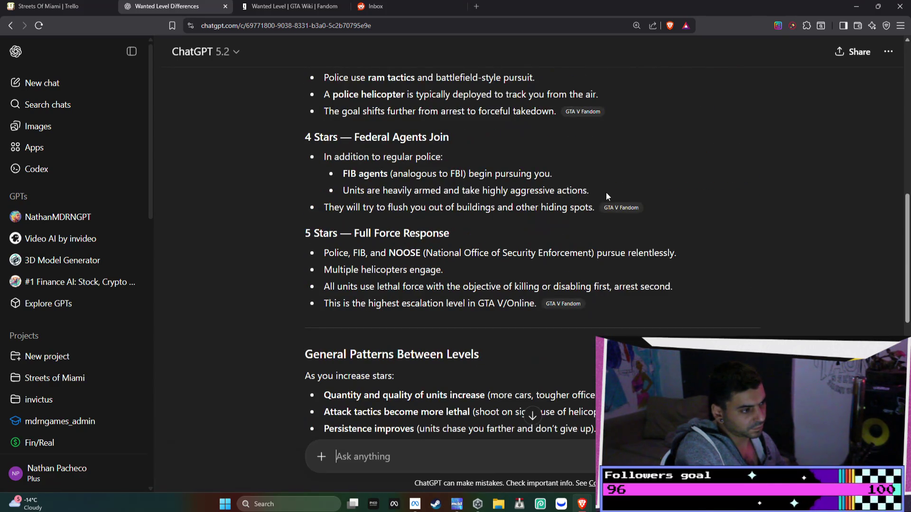
scroll(605, 192, "down", 2)
scroll(606, 193, "down", 6)
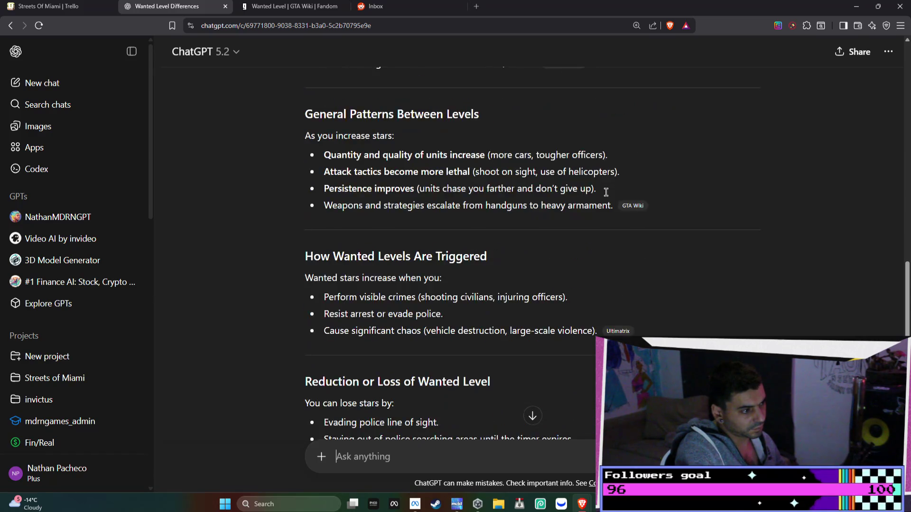
scroll(606, 195, "down", 4)
type("whats the diffe")
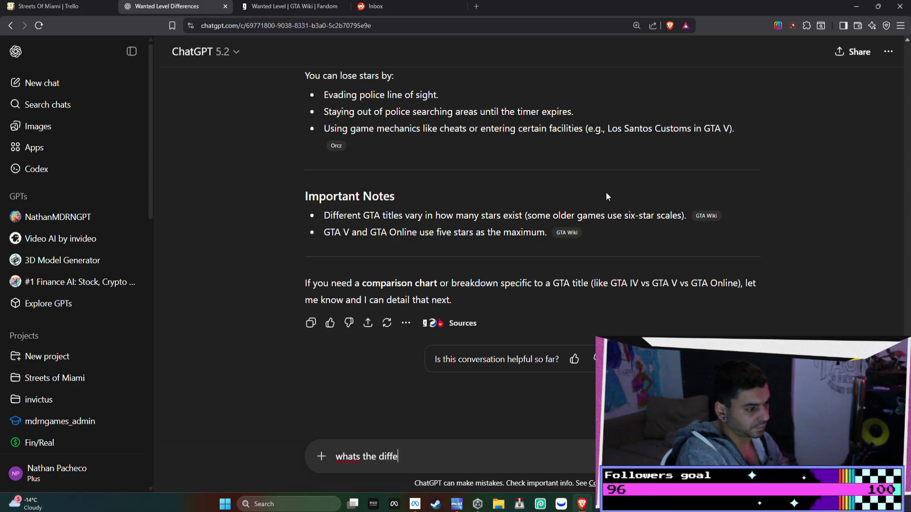
type("rence between ea")
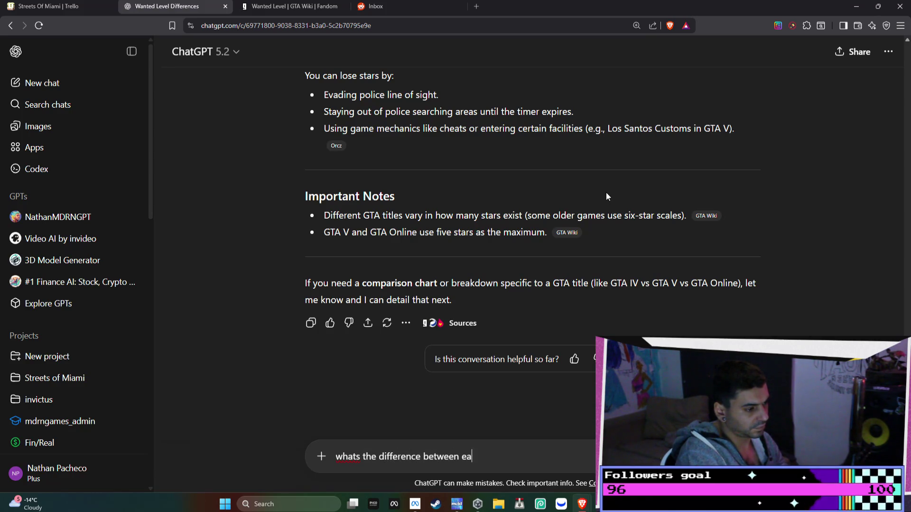
type("ch game?>")
key("Return")
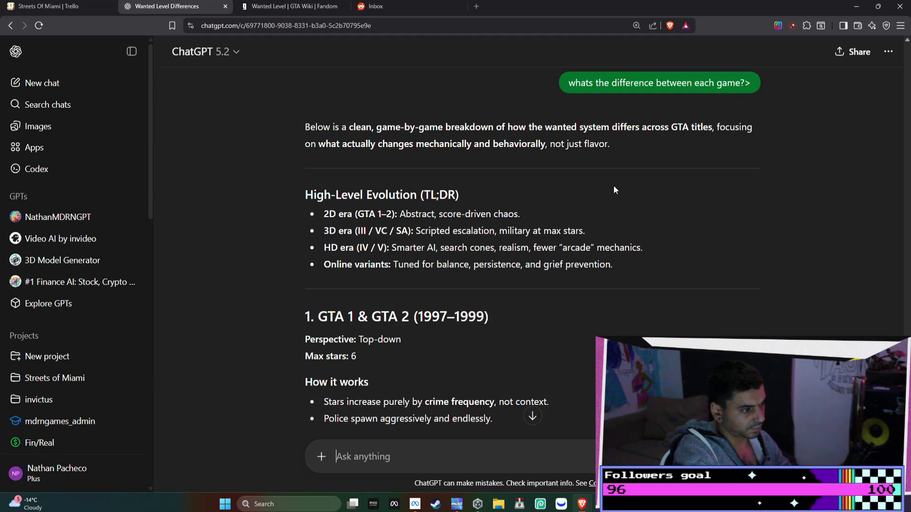
scroll(613, 186, "down", 1)
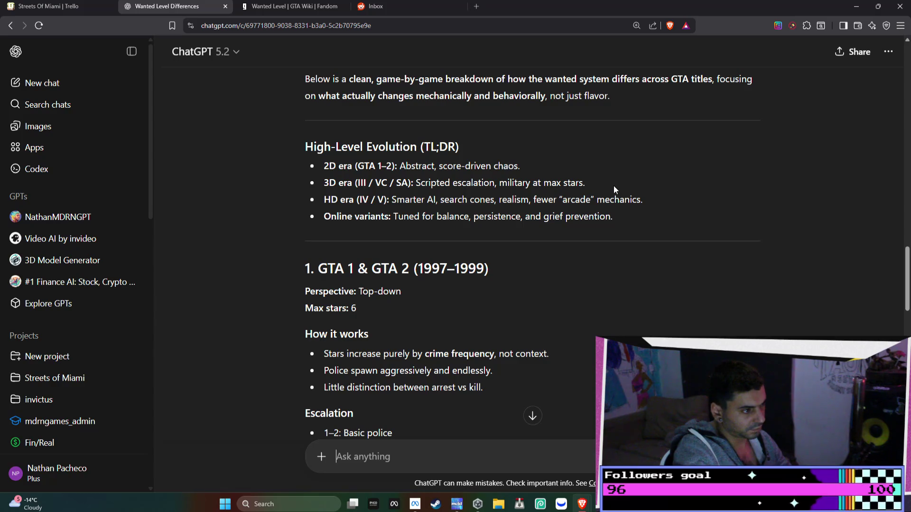
scroll(613, 186, "down", 1)
scroll(613, 189, "down", 1)
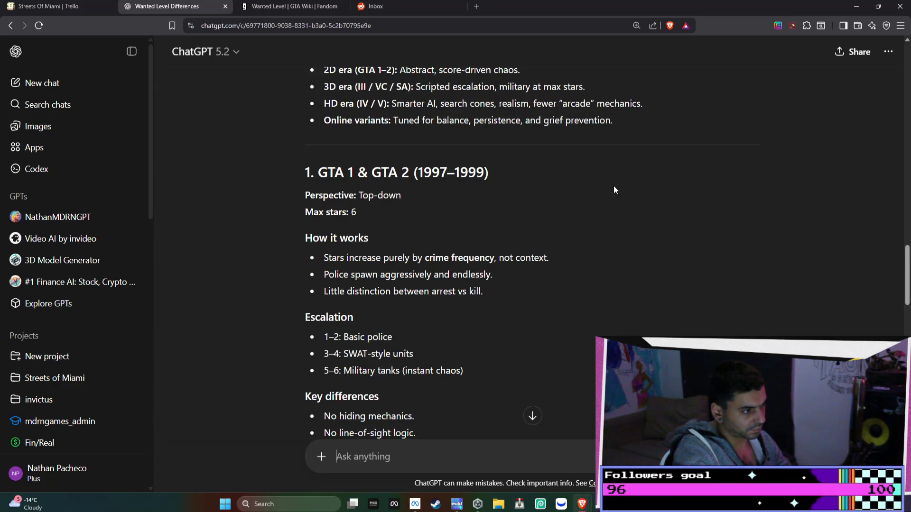
scroll(613, 188, "down", 5)
scroll(613, 186, "down", 8)
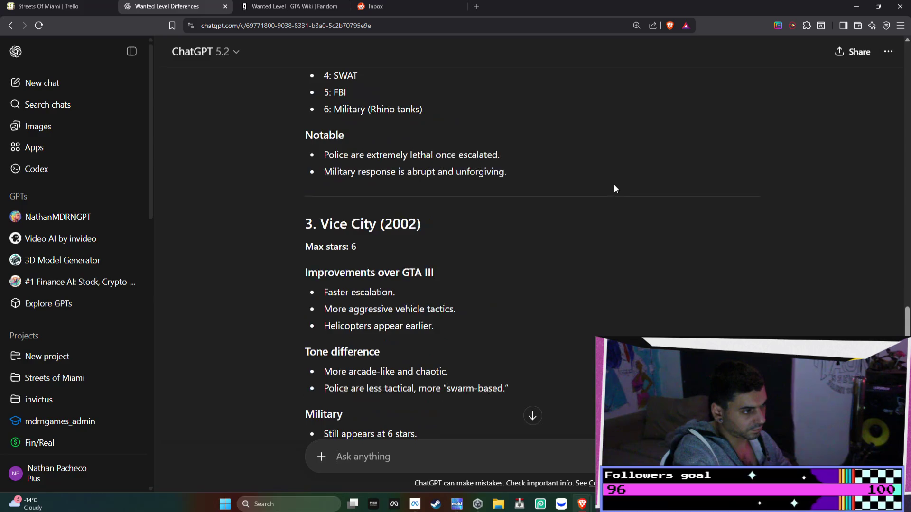
scroll(613, 188, "down", 6)
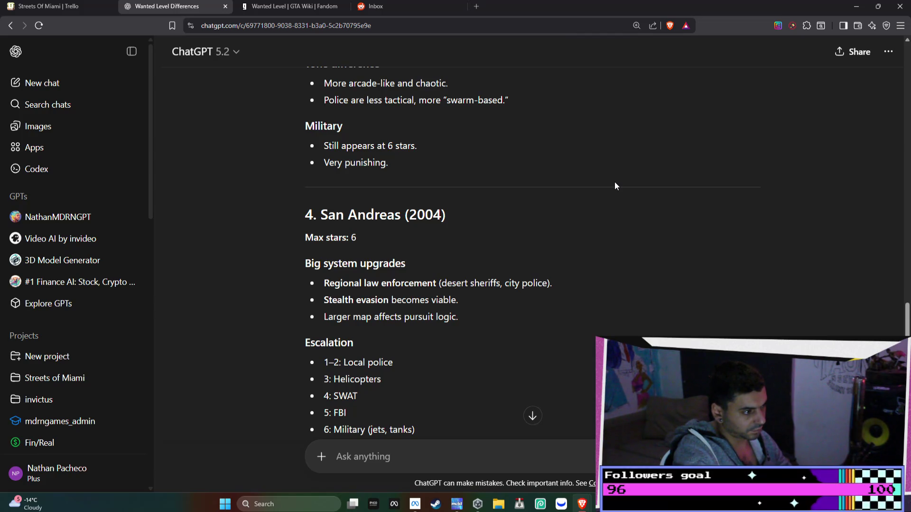
scroll(615, 185, "down", 1)
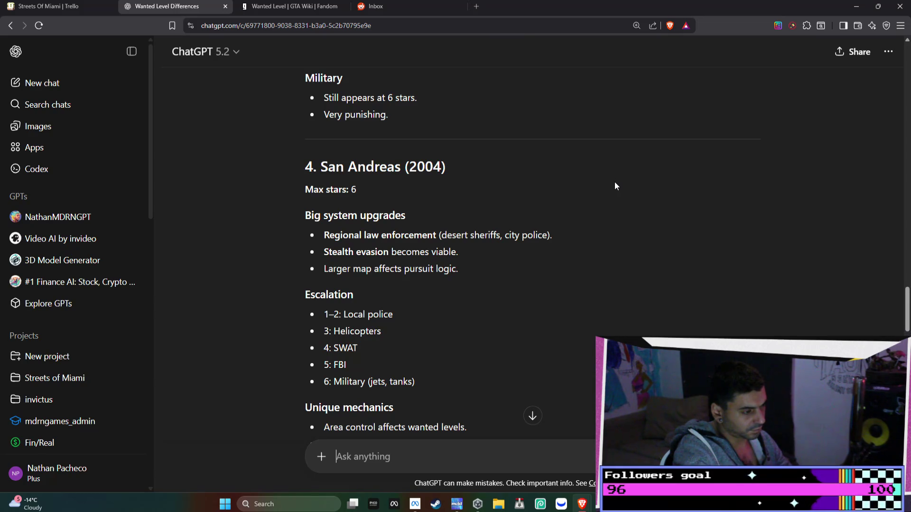
scroll(615, 185, "down", 1)
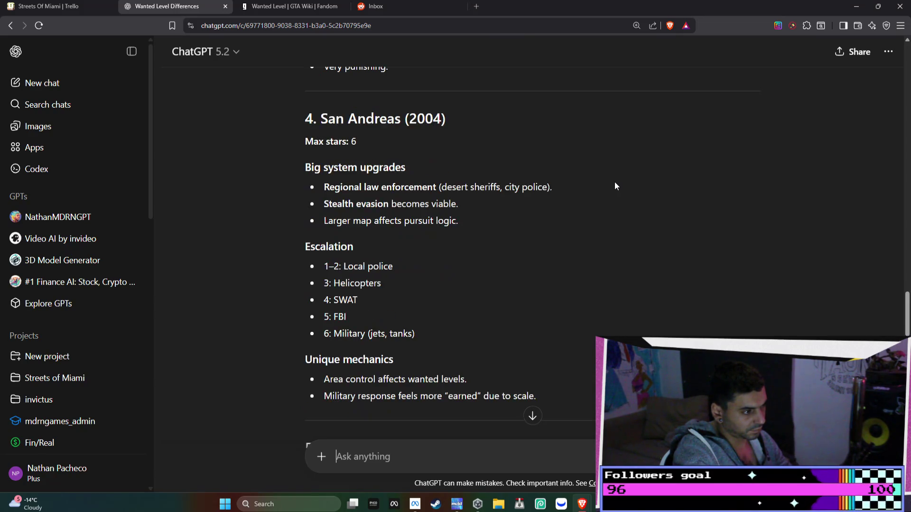
scroll(615, 184, "down", 10)
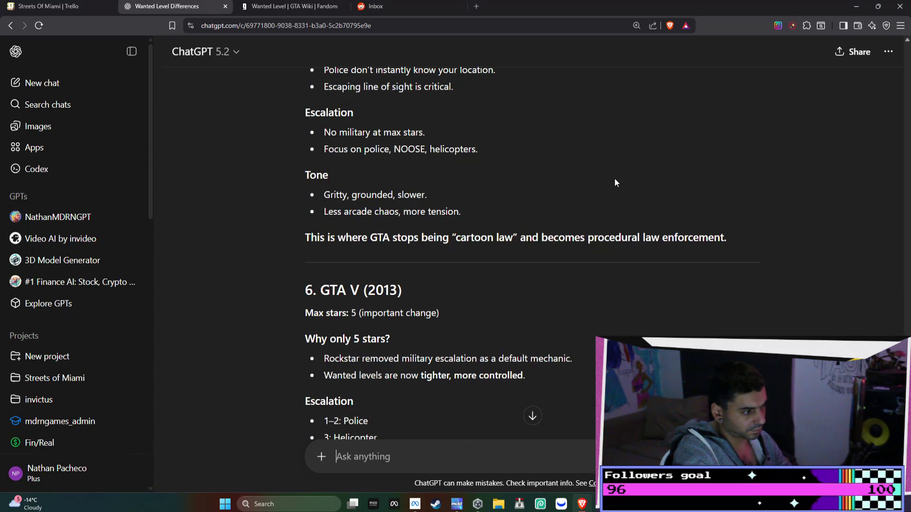
scroll(615, 183, "down", 3)
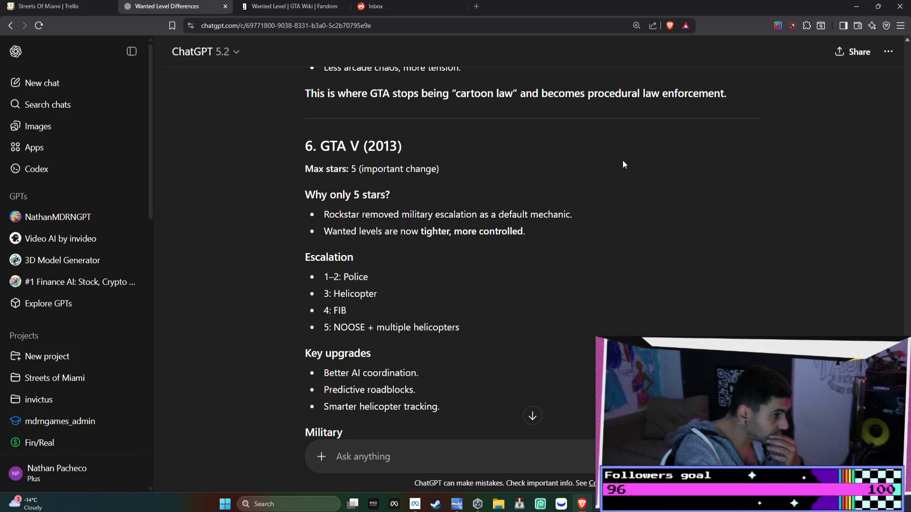
scroll(623, 161, "down", 3)
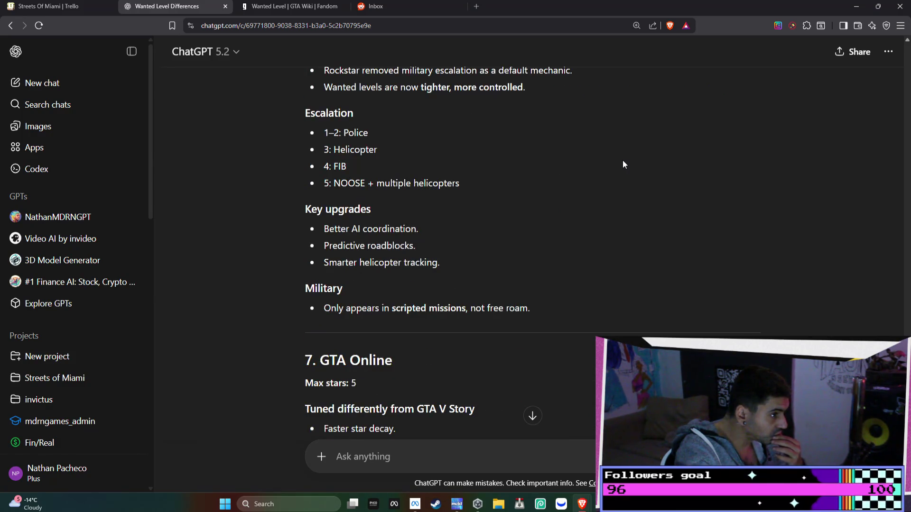
scroll(622, 161, "down", 7)
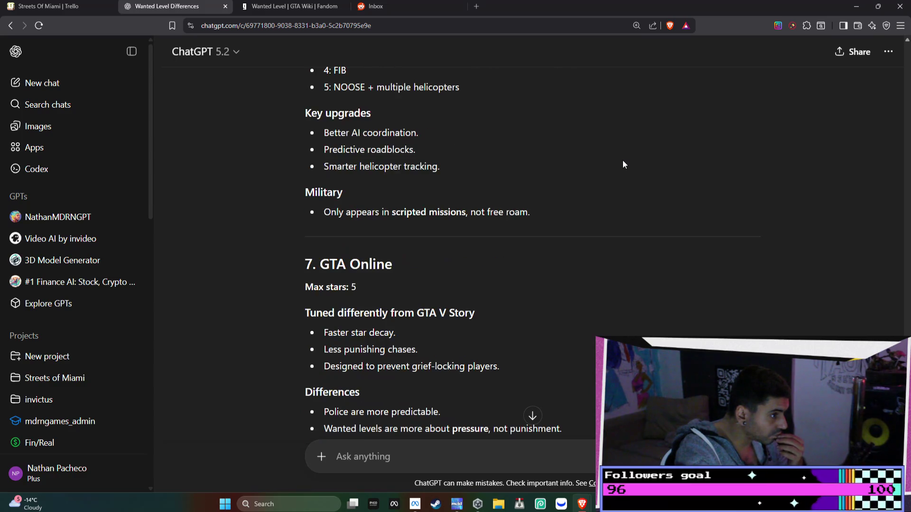
scroll(623, 164, "down", 2)
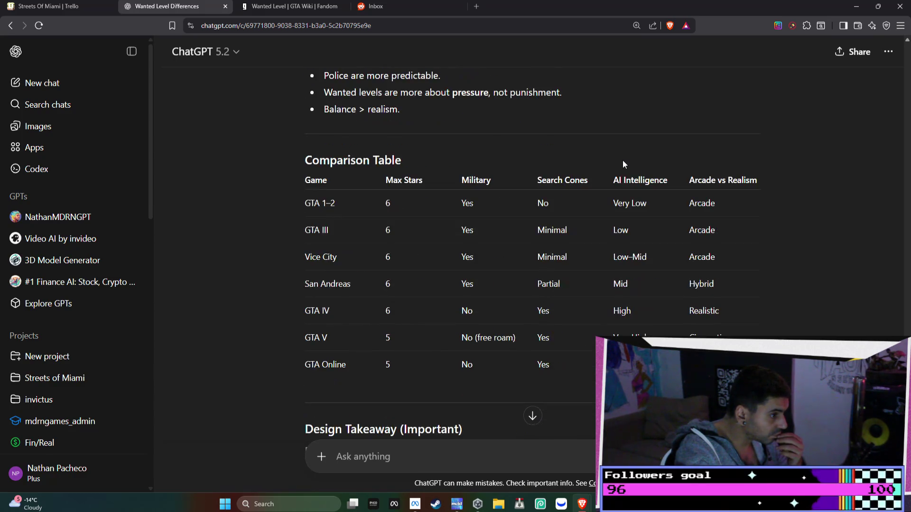
- Copy the share link of the 'Wanted Level Differences' conversation via Share > Copy link
left_click(858, 51)
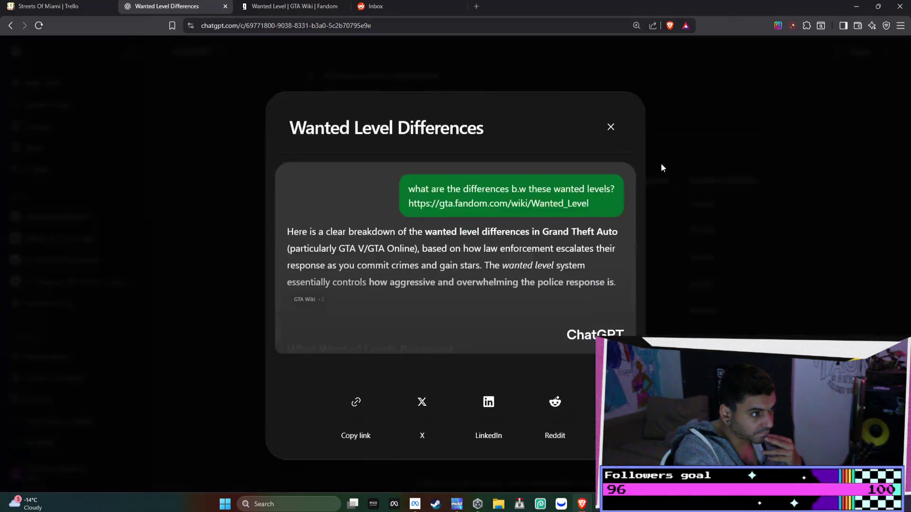
left_click(368, 408)
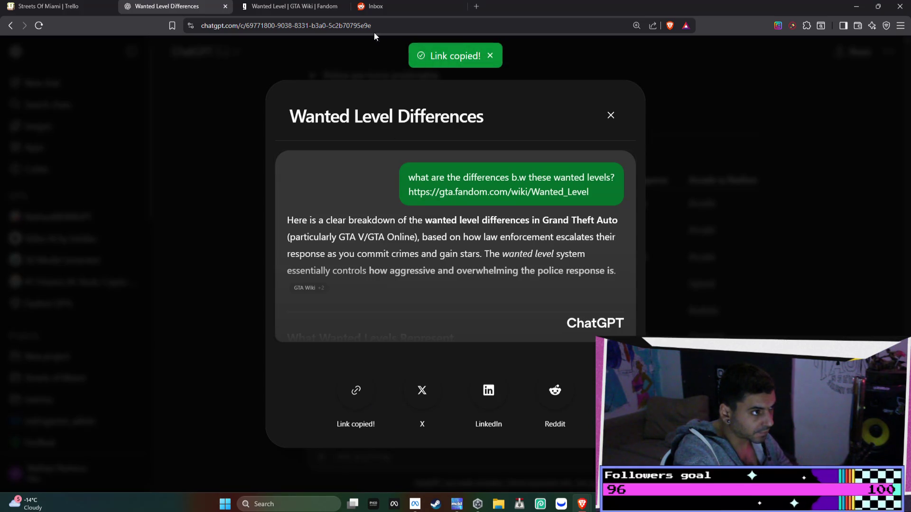
left_click(332, 6)
left_click(160, 6)
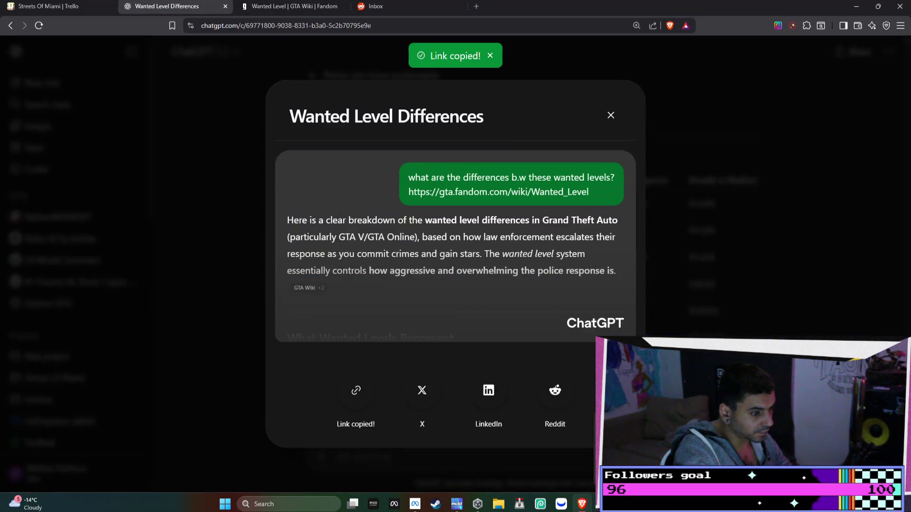
key("alt+Tab")
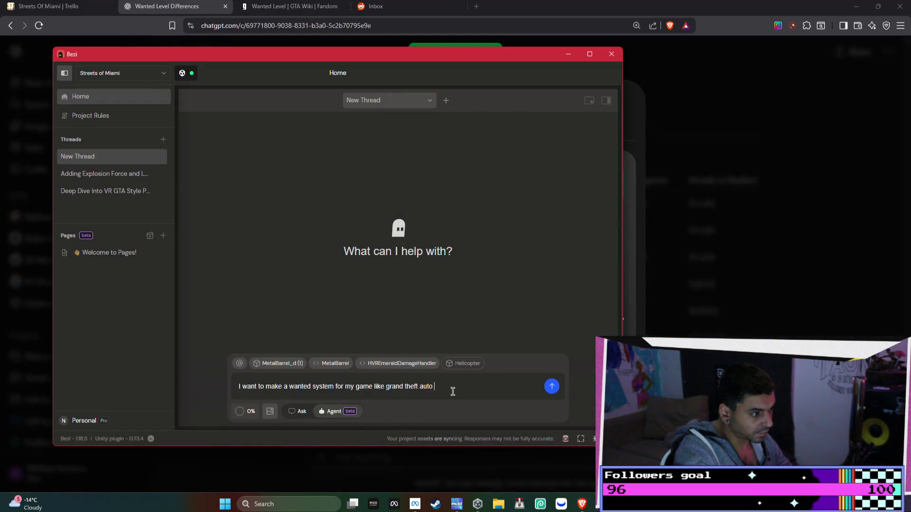
- Add 'can you read this convo and make me a good system for my game' plus the pasted share link
key("shift+Return")
key("shift+Return")
type("can you read this convo and make ")
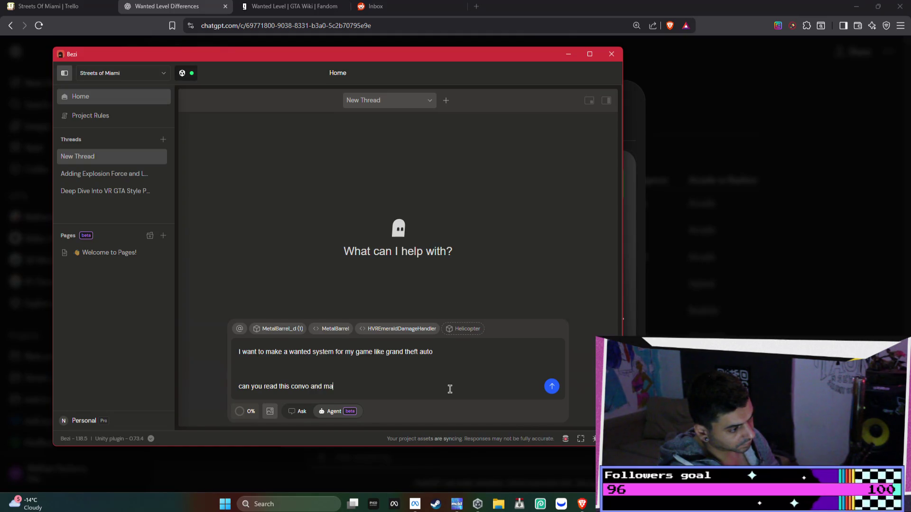
type("me ")
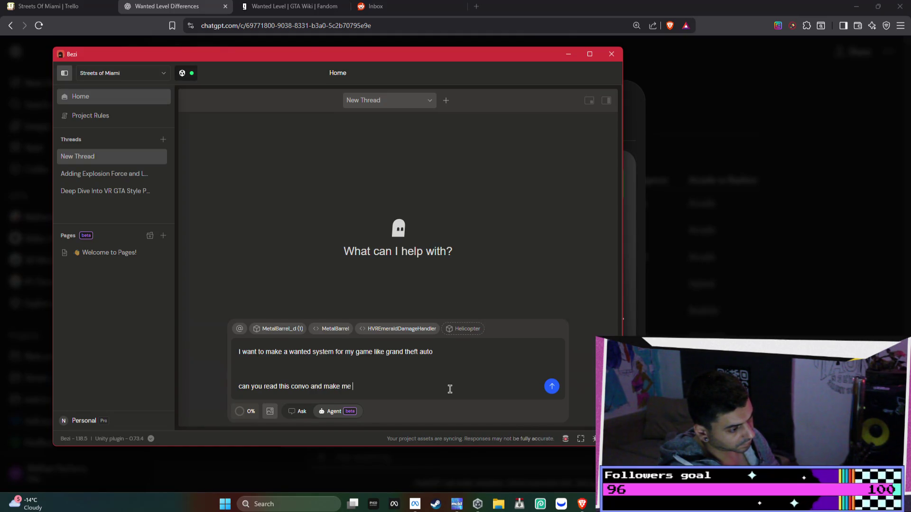
type("a good system for m")
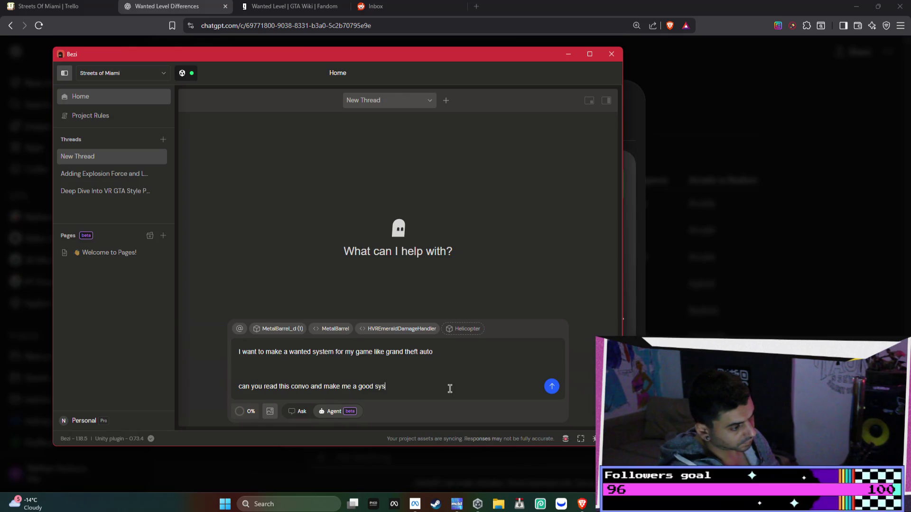
type("y game?")
key("shift+Return")
key("shift+Return")
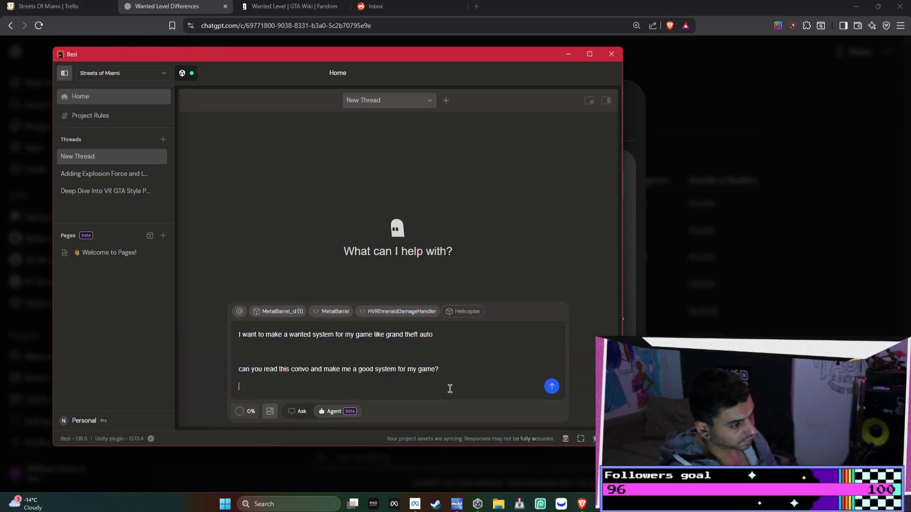
key("ctrl+v")
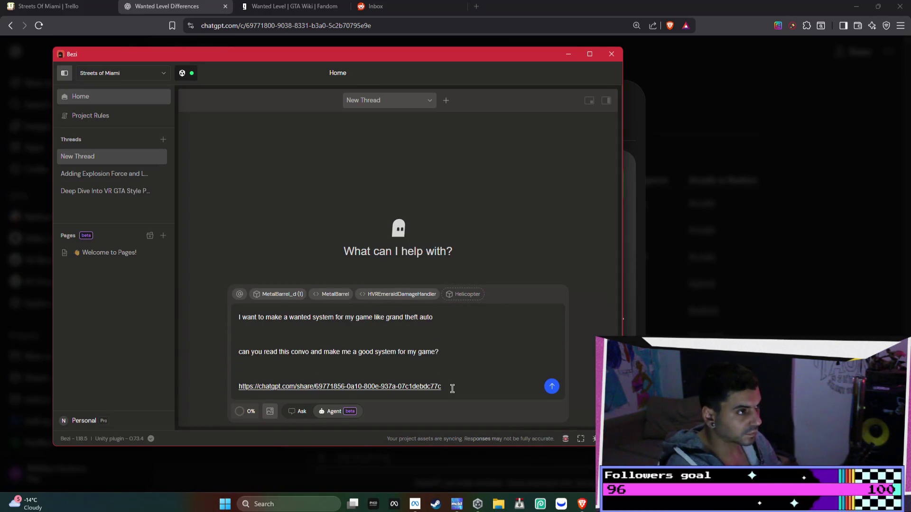
- Close ChatGPT's share dialog and return to a new line at the end of Bezi's prompt
left_click_drag(530, 59, 323, 79)
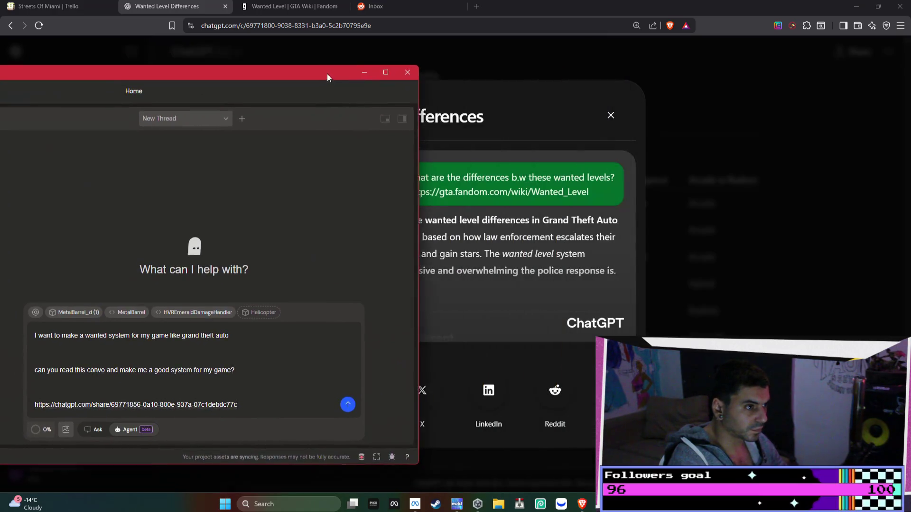
left_click(608, 116)
scroll(565, 209, "up", 10)
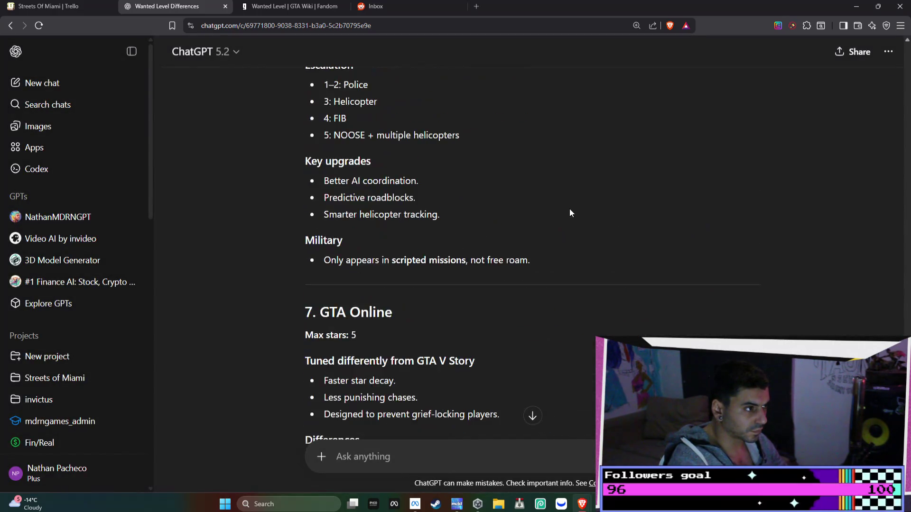
scroll(574, 218, "up", 8)
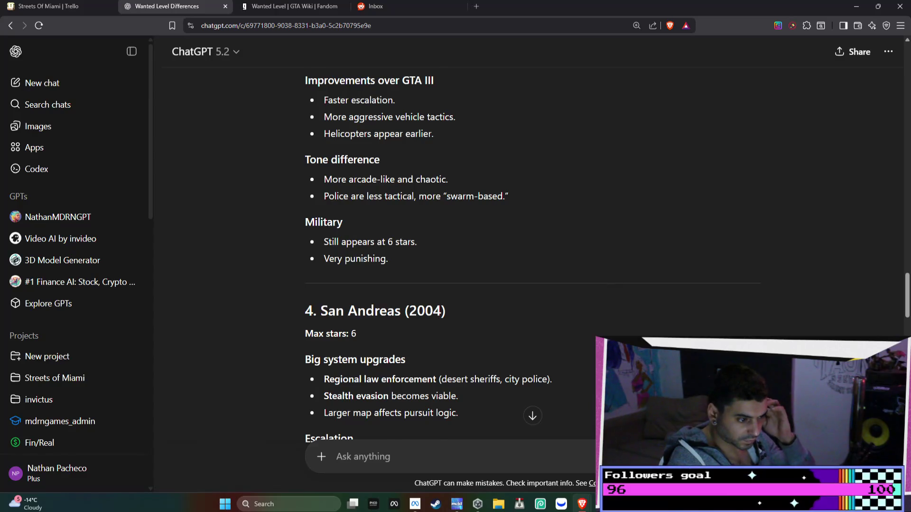
key("alt+Tab")
key("shift+Return")
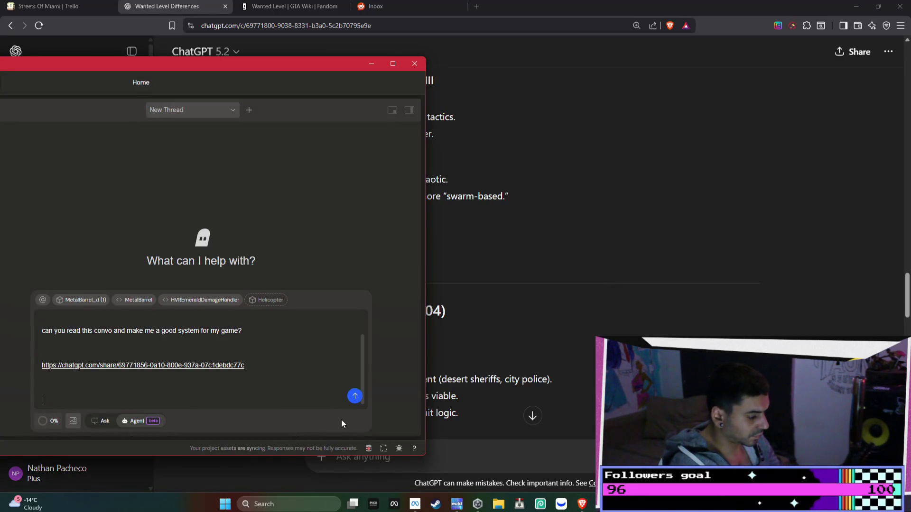
- Request military at 5 stars and San Andreas-style run/hide to Bezi's prompt, then send it
type("in my sys")
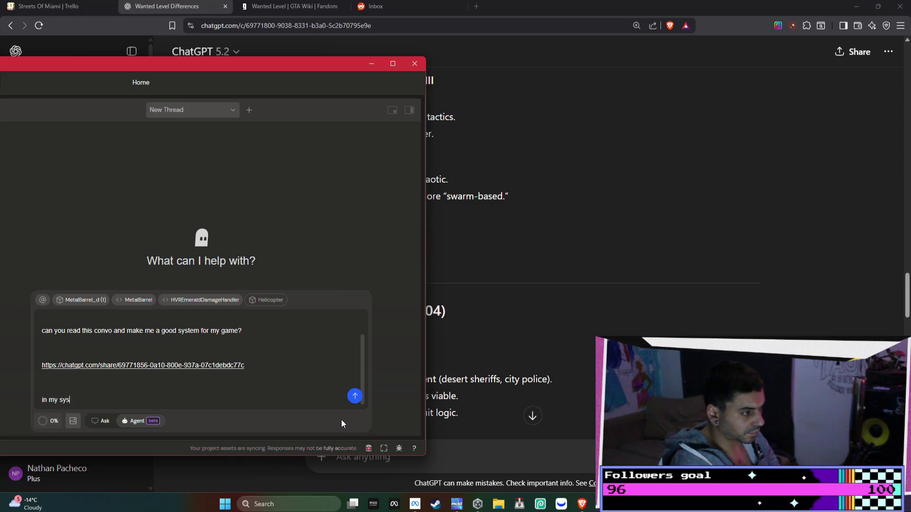
type("tem i want to include military coming at 5 stars ")
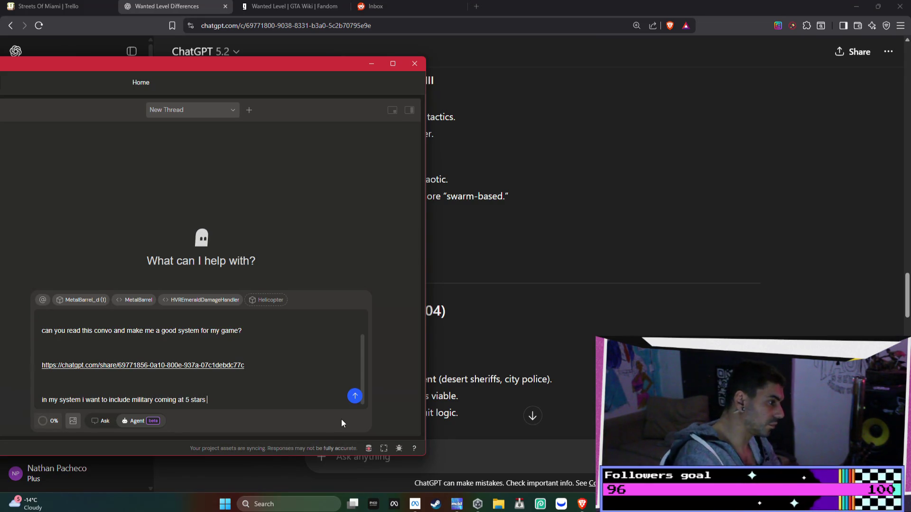
type("or level")
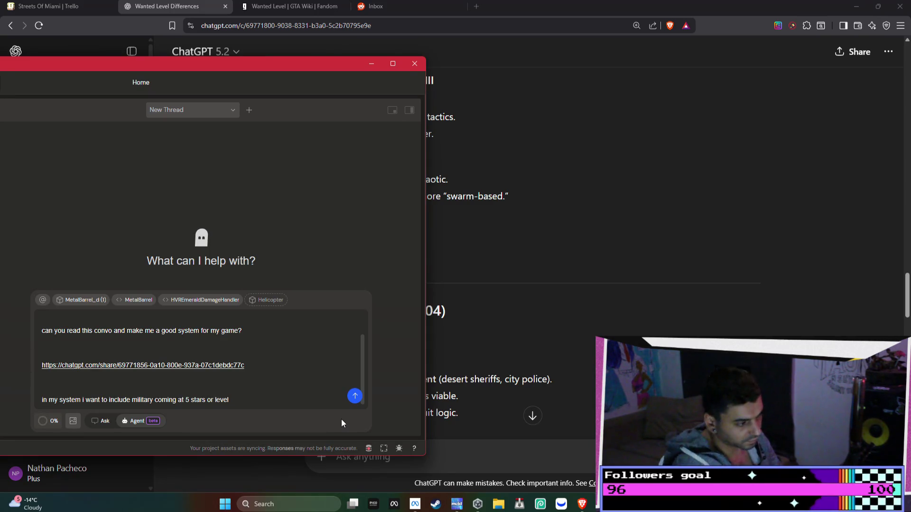
type(" 5 - idk if i want to use")
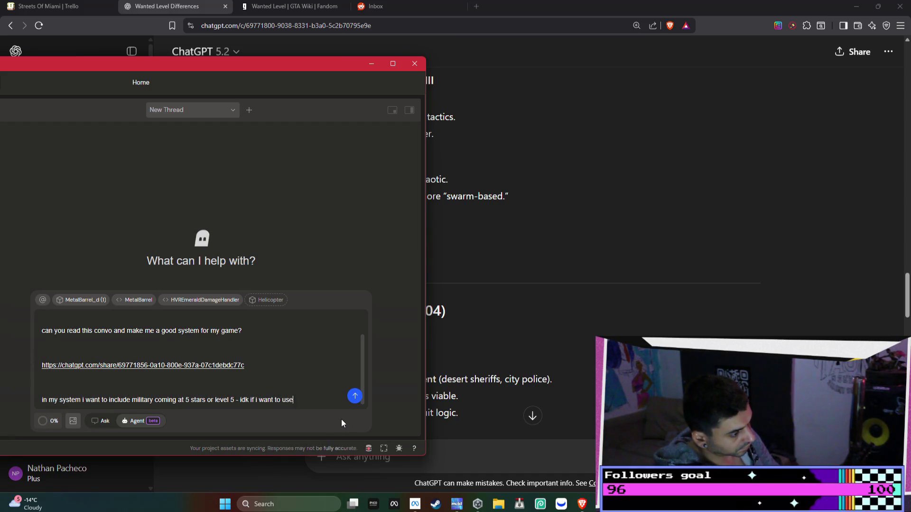
type(" a star ")
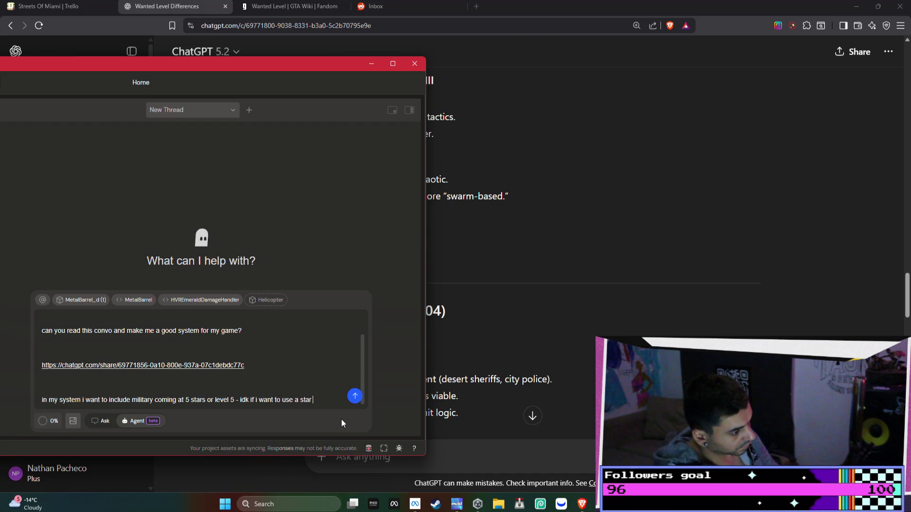
type("ex")
type("am")
type("ct")
type("ly but s")
type("ymbolically i")
type("t will work")
type(" for now...")
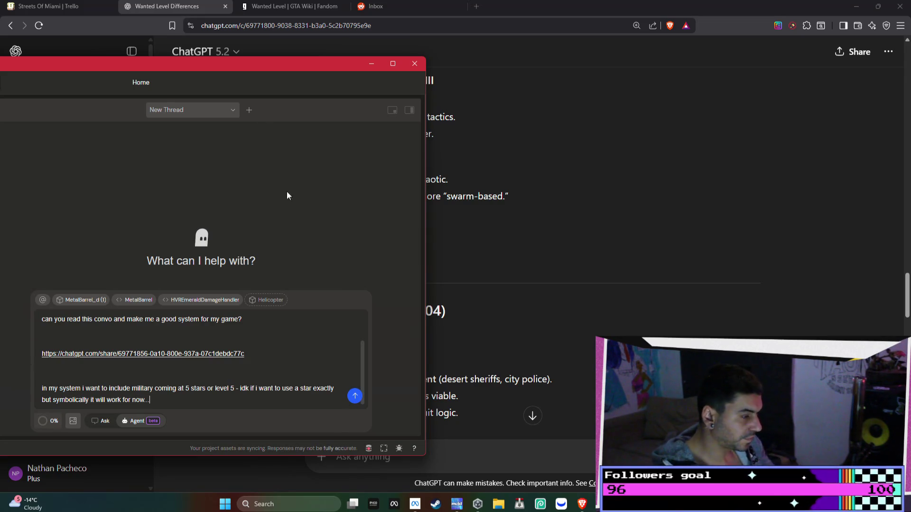
type("want")
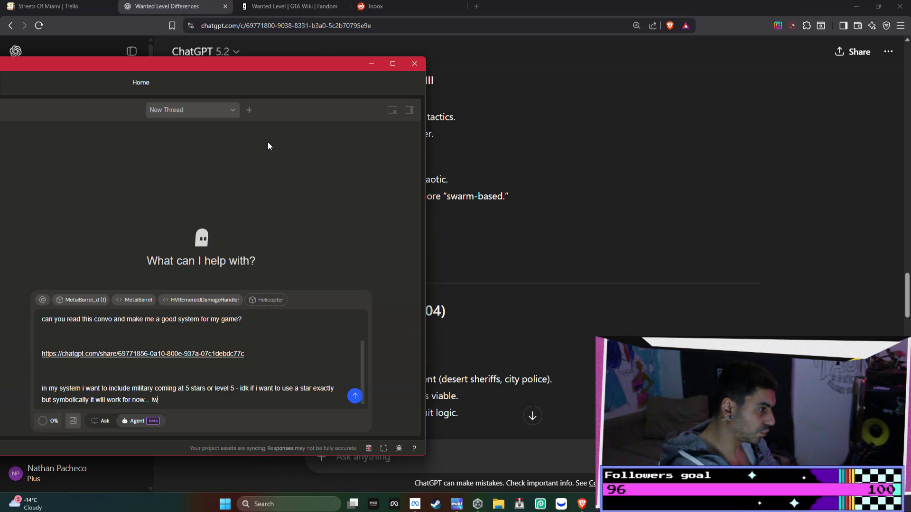
key("BackSpace")
key("BackSpace")
key("BackSpace")
key("BackSpace")
type("want the player to be able to run / hide ")
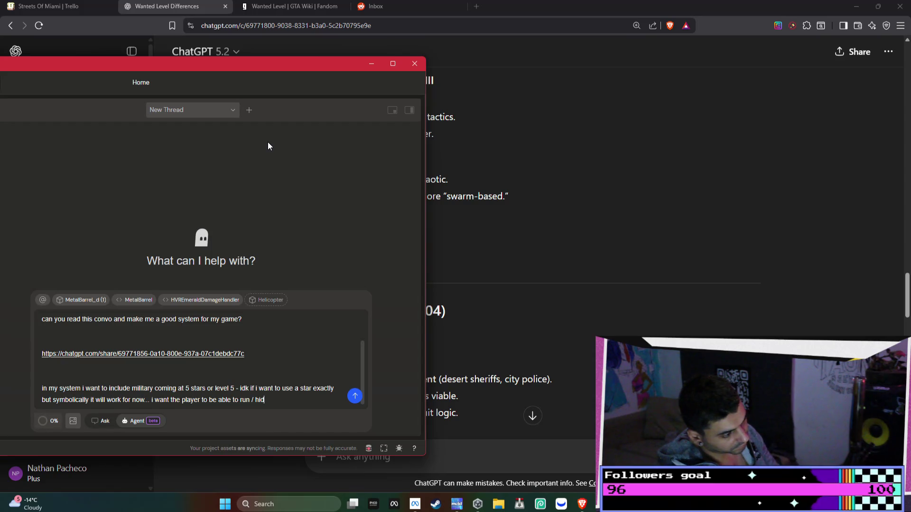
type("like like in gta san andreas")
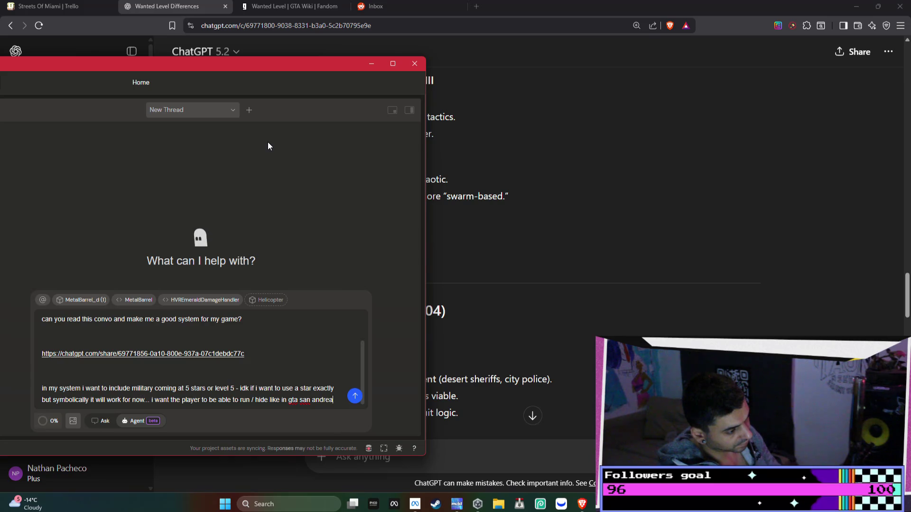
type(" - i th")
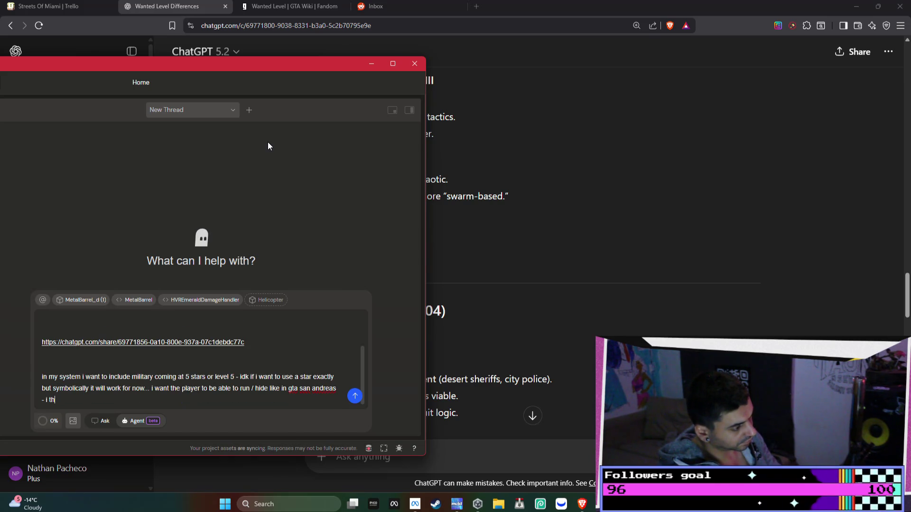
type("ink i want it ")
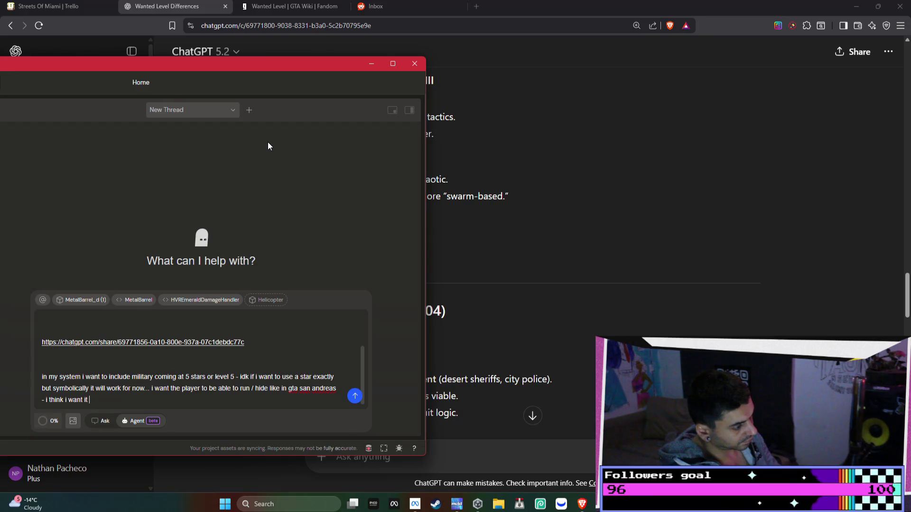
type("to be mos")
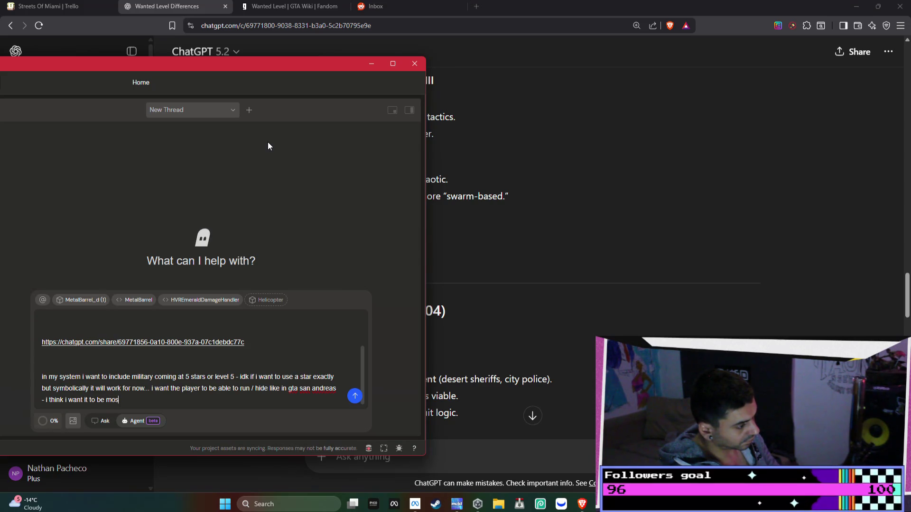
type("tly like s")
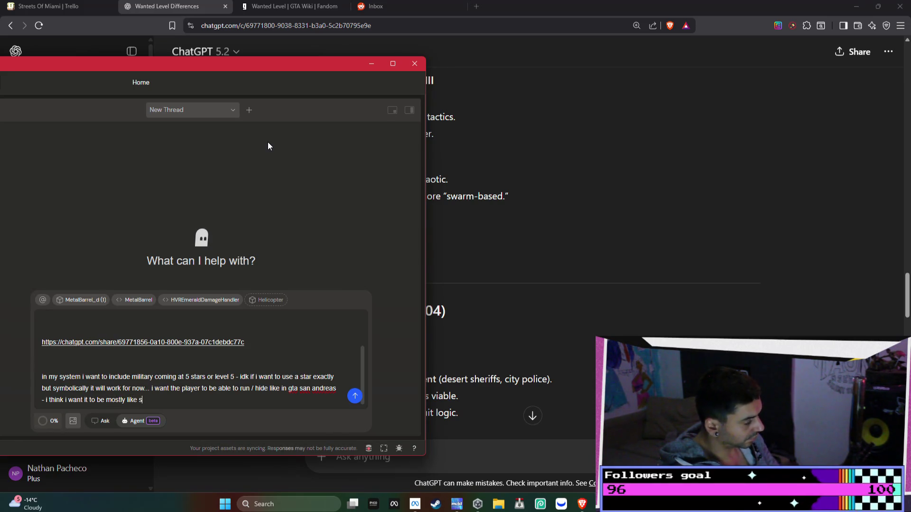
type("an andreas but also ")
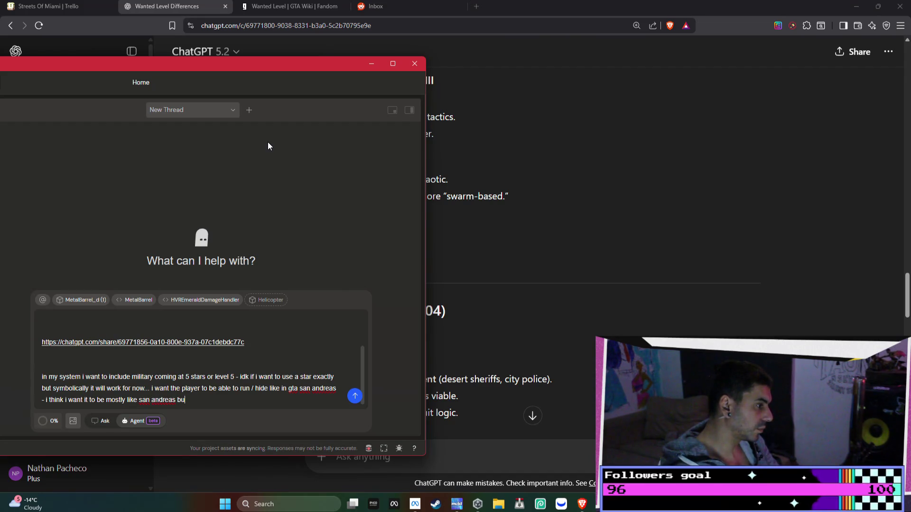
type("take the high ")
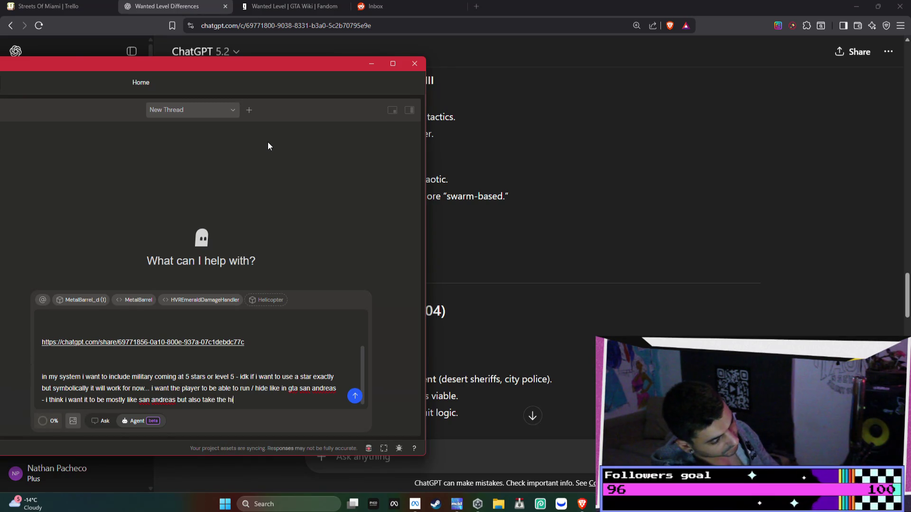
type("quality ")
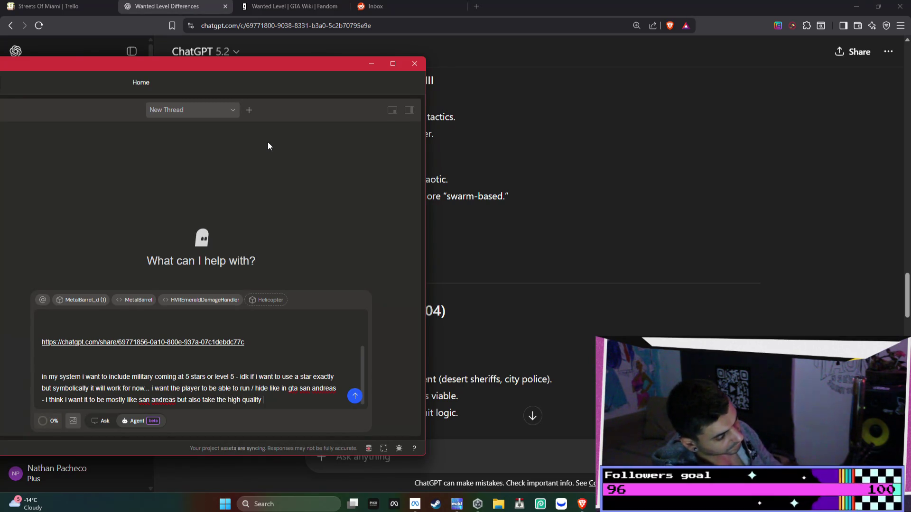
type("mechanics from t")
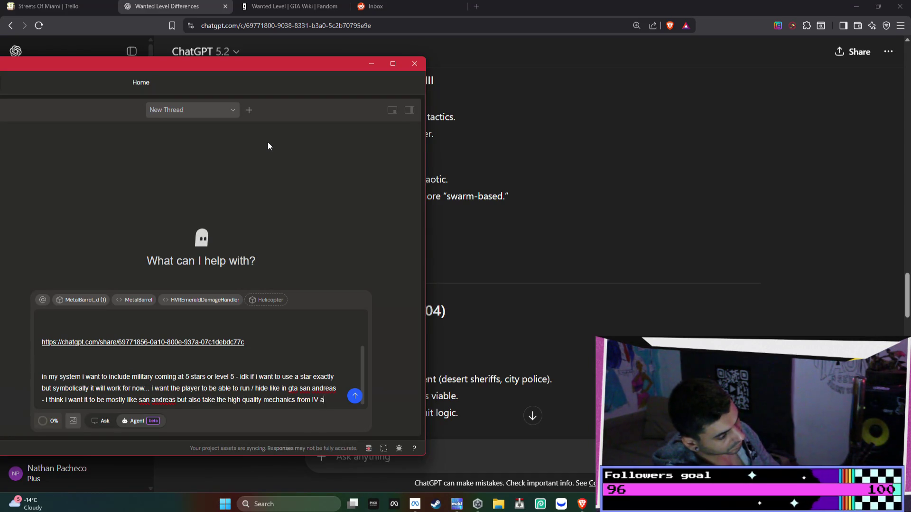
key("Return")
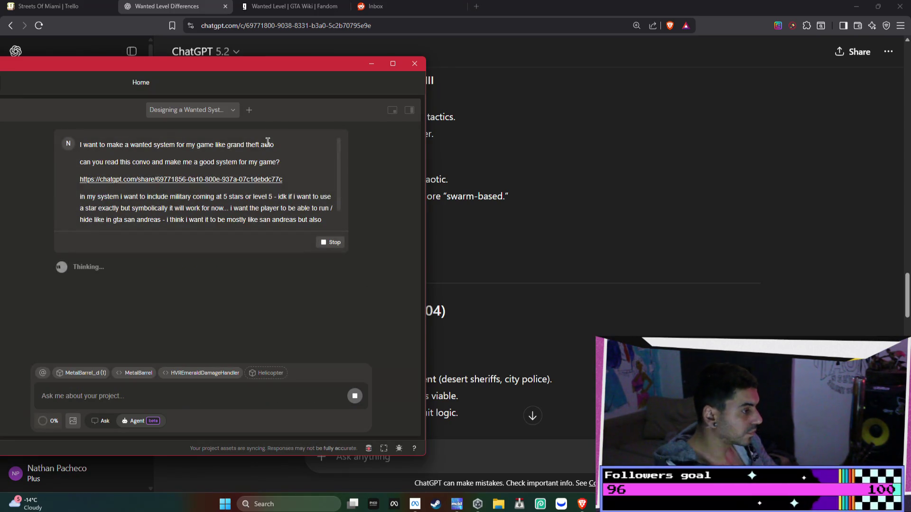
- Remove the MetalBarrel_d (1), MetalBarrel and HVREmeraldDamageHandler context chips, then drag Bezi fully into view
left_click(103, 380)
left_click(76, 373)
left_click(94, 373)
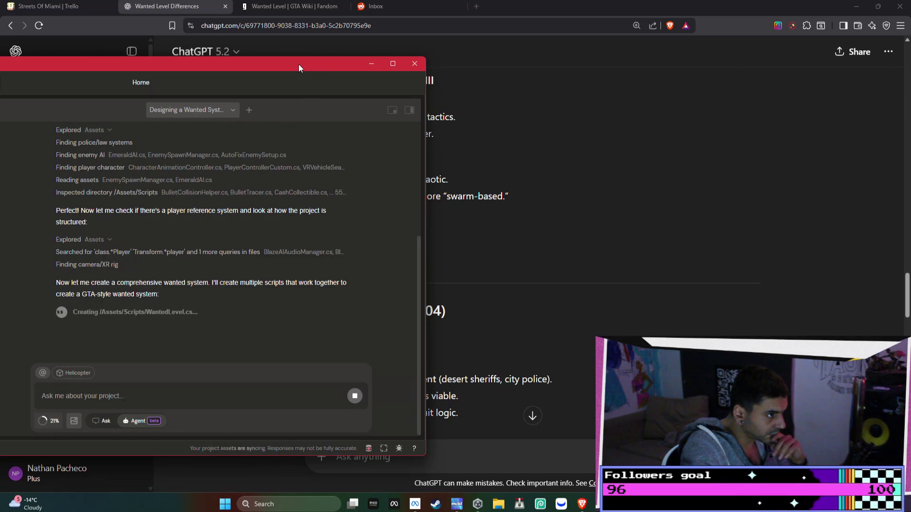
left_click_drag(297, 64, 515, 53)
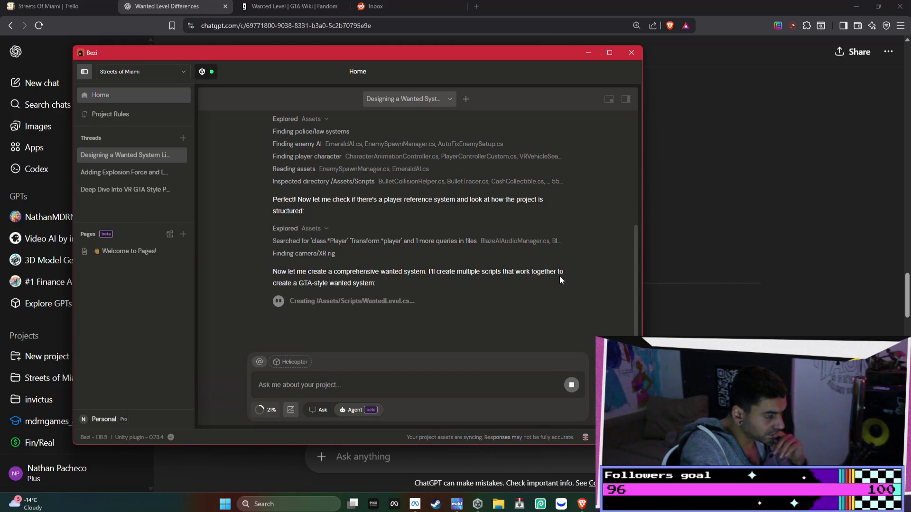
- From the Welcome to Pages! page, create a new blank Untitled Page
left_click(120, 259)
scroll(351, 241, "down", 1)
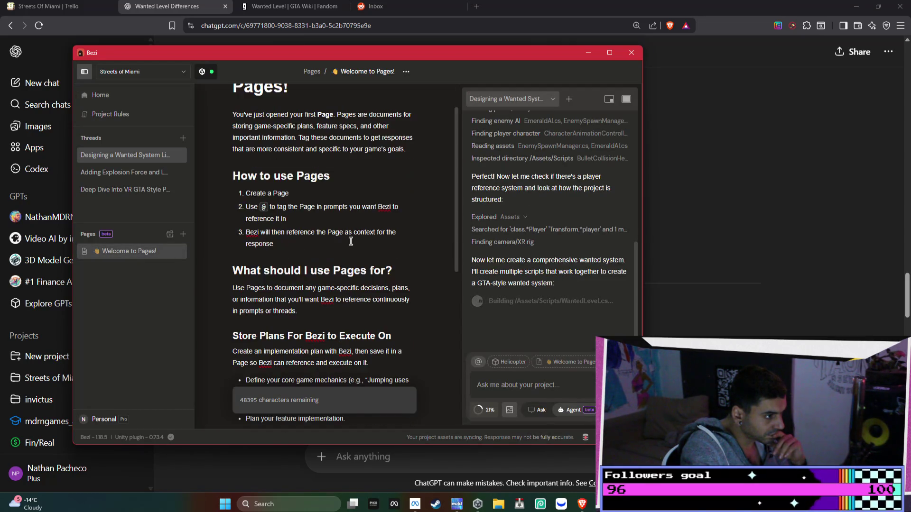
scroll(351, 241, "down", 6)
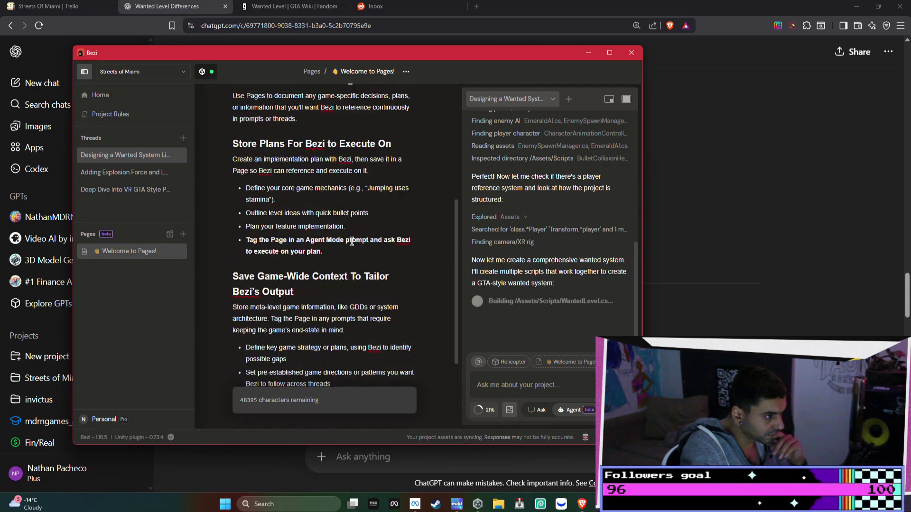
scroll(351, 241, "down", 1)
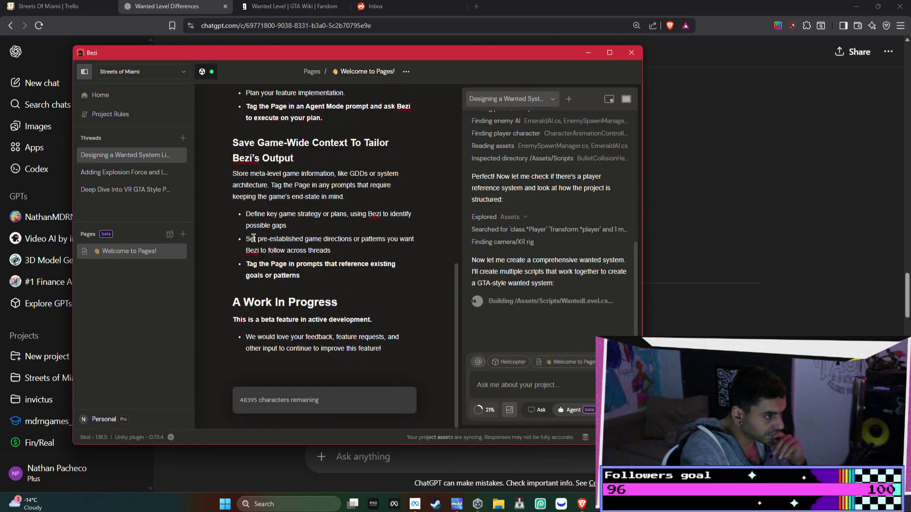
left_click(183, 235)
- Go back to Welcome to Pages! and select all of its text
left_click(153, 250)
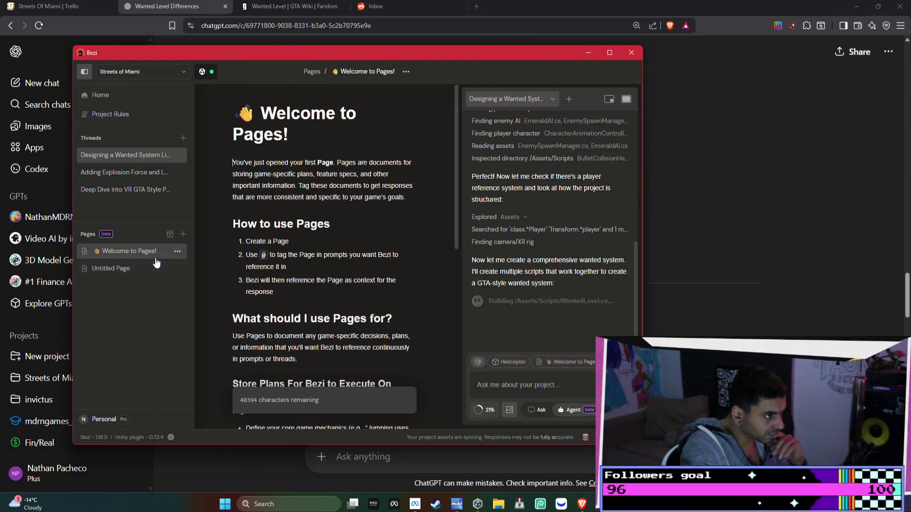
scroll(360, 231, "down", 2)
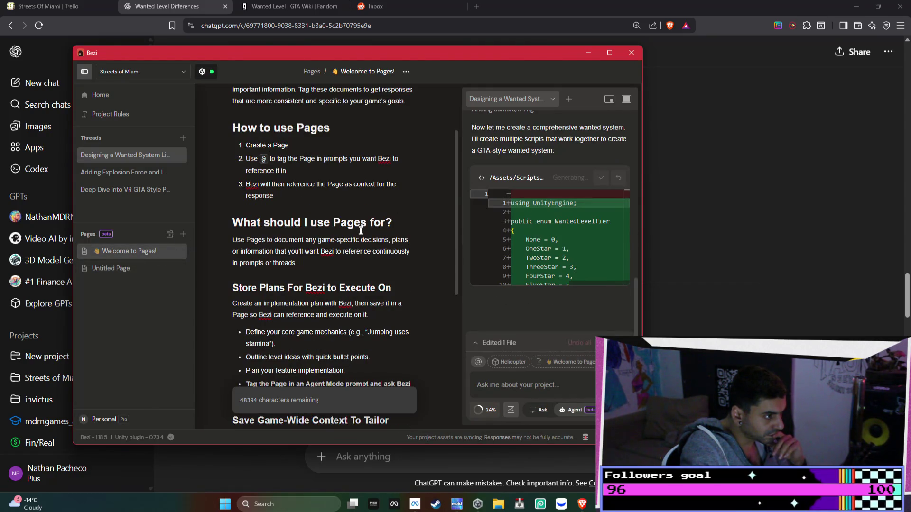
scroll(374, 231, "down", 4)
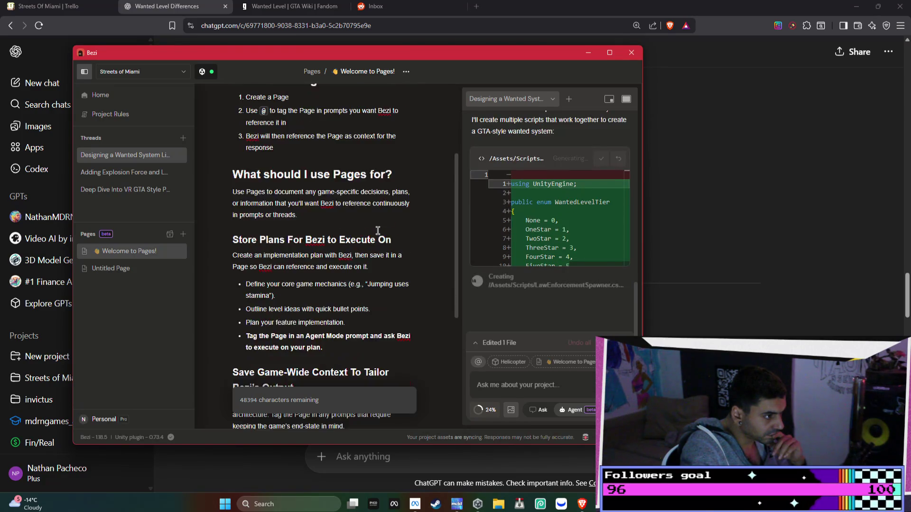
scroll(378, 230, "down", 2)
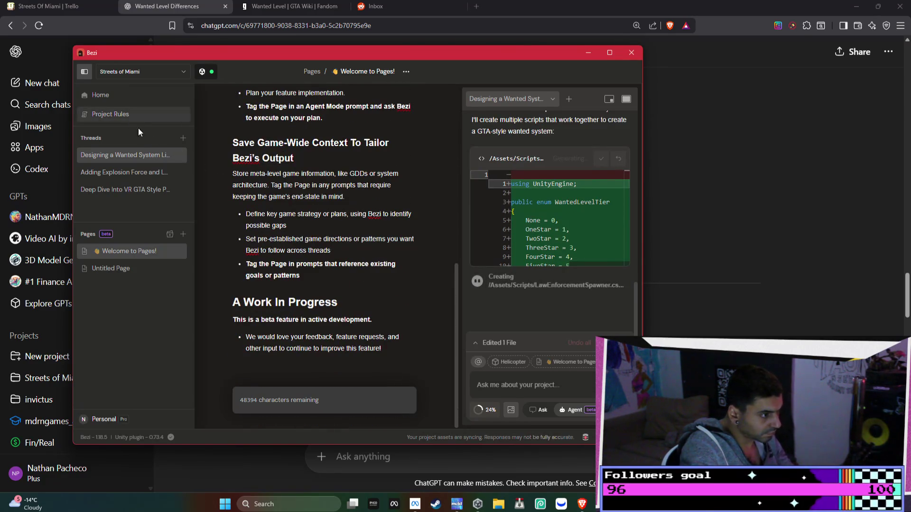
key("ctrl+a")
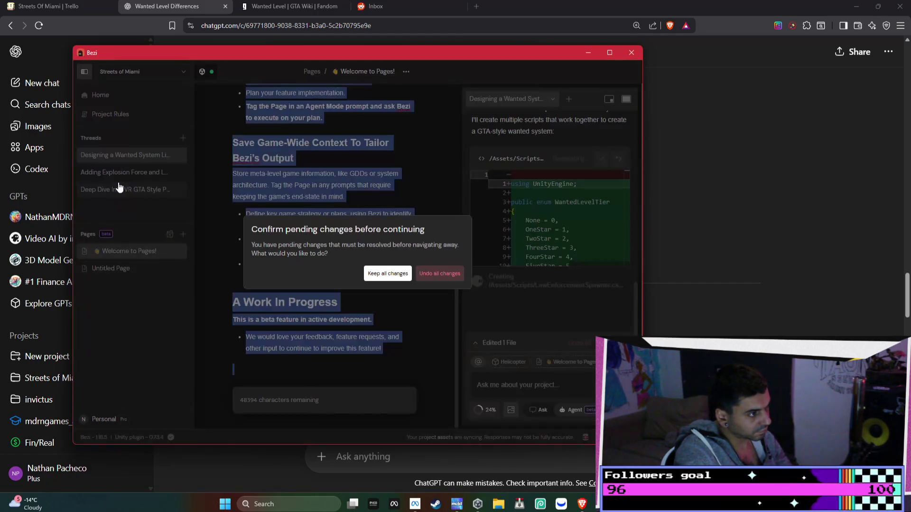
- Dismiss the pending-changes prompt from the VR GTA thread switch and bring ChatGPT forward
left_click(119, 189)
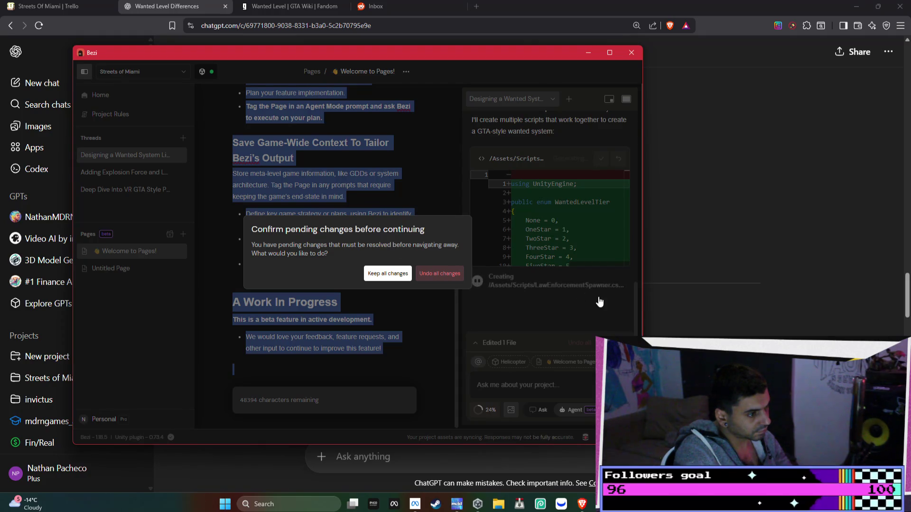
left_click(402, 164)
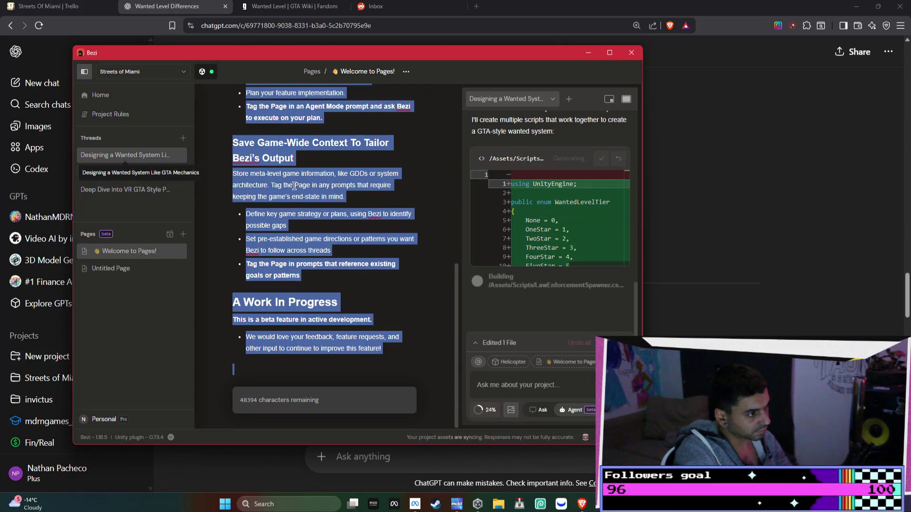
left_click(512, 153)
scroll(545, 157, "up", 5)
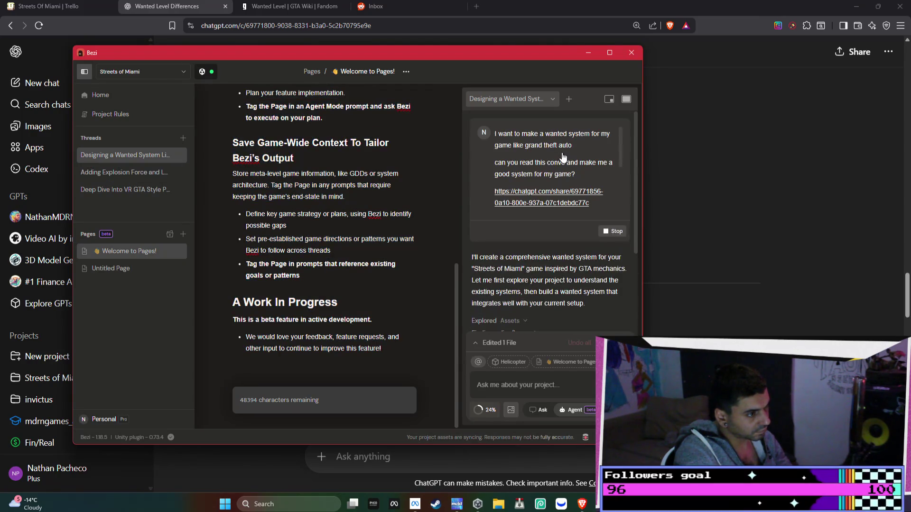
left_click(727, 218)
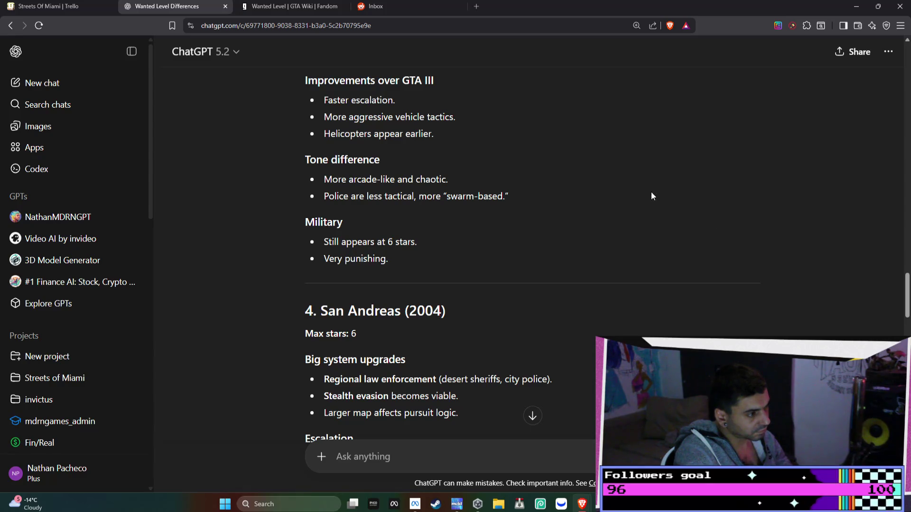
- Open the Streets of Miami Trello board and move the wanted system card into DOING
left_click(297, 9)
left_click(366, 15)
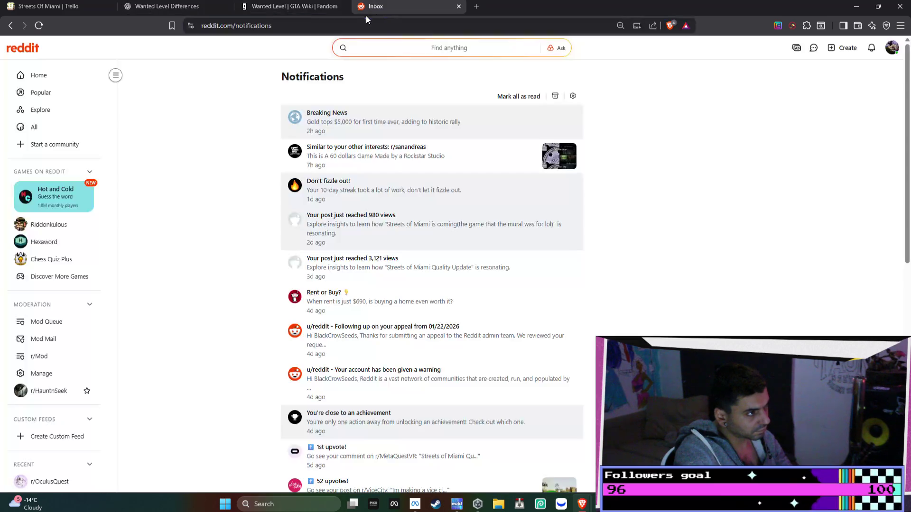
left_click(294, 7)
left_click(62, 7)
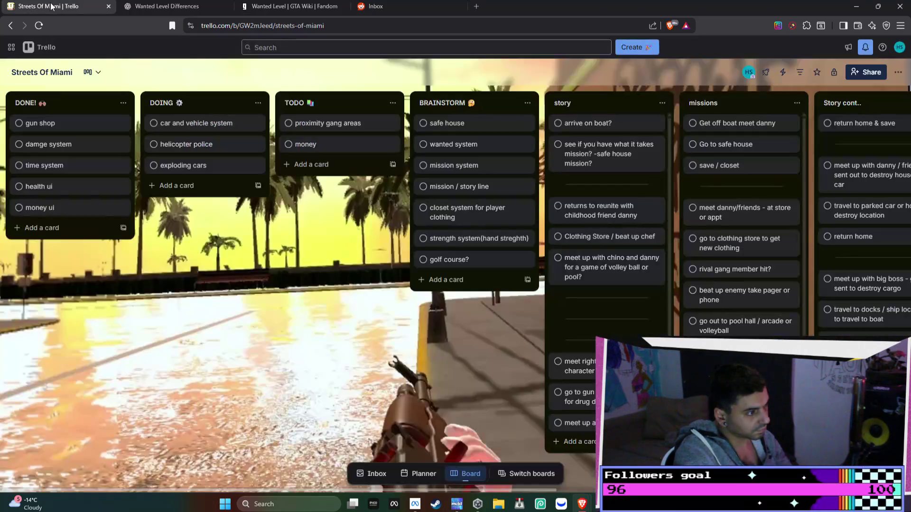
mouse_move(480, 142)
left_mouse_down()
mouse_move(209, 163)
mouse_move(204, 191)
left_mouse_up()
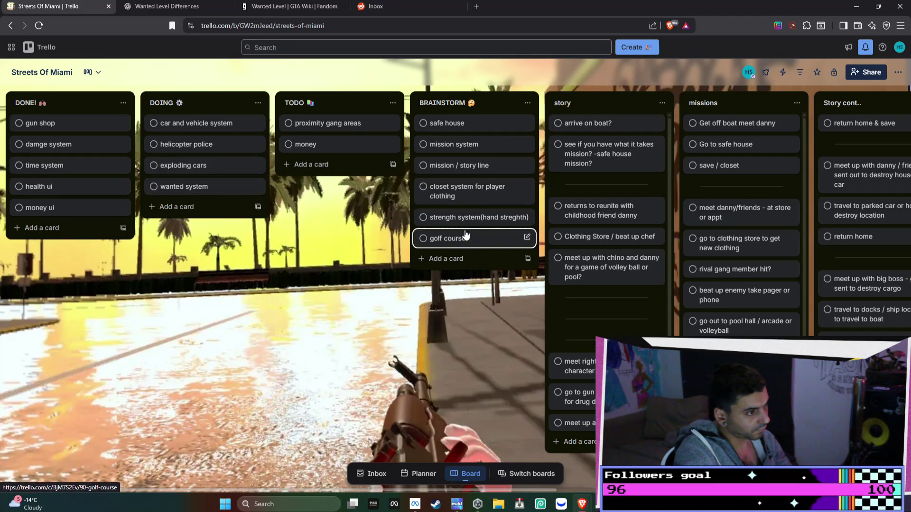
- Add 'police' and 'shooting characters' cards in BRAINSTORM, then move both into DOING
left_click(457, 258)
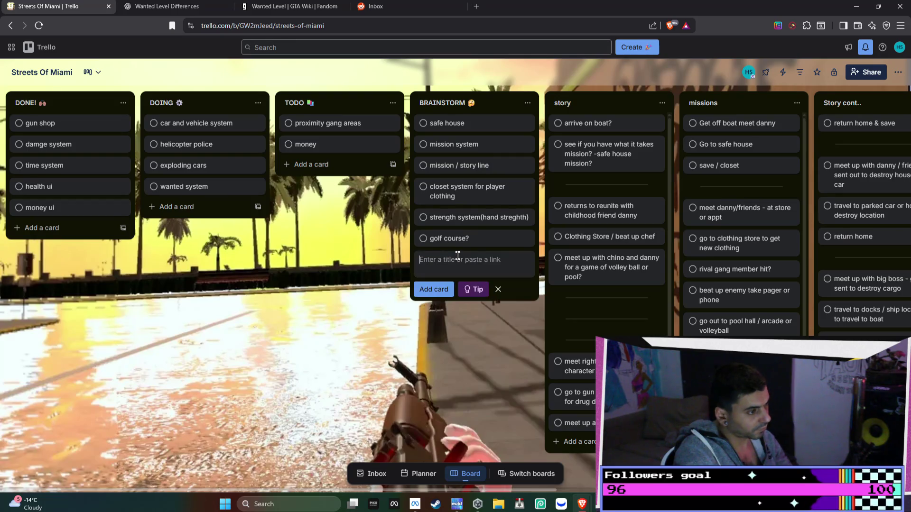
type("police")
key("Return")
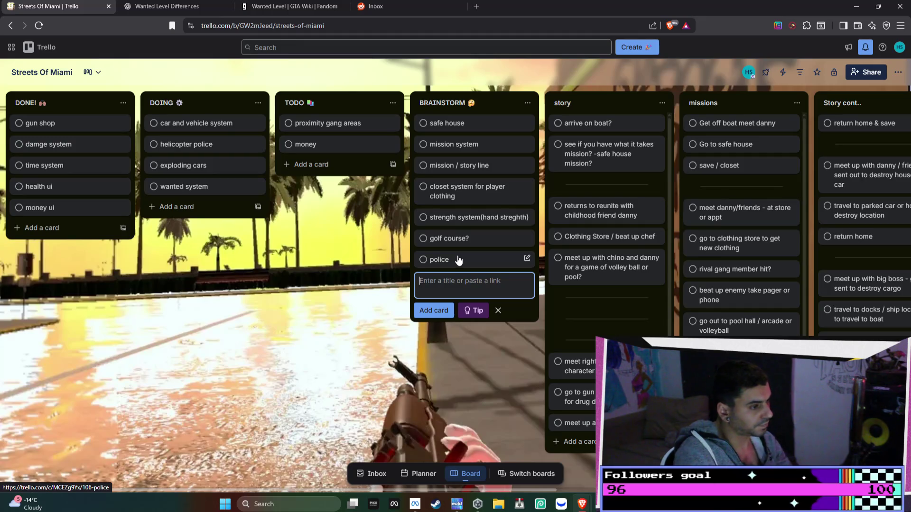
type("shooting ")
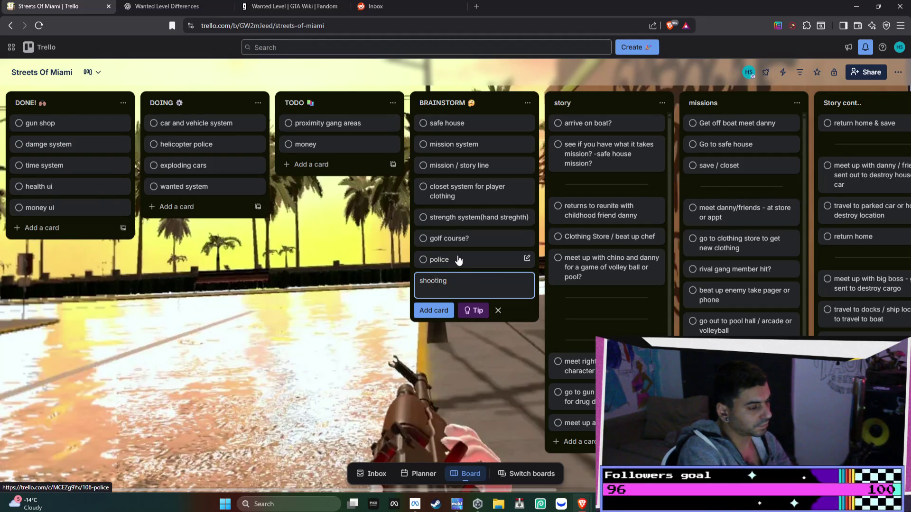
type("character")
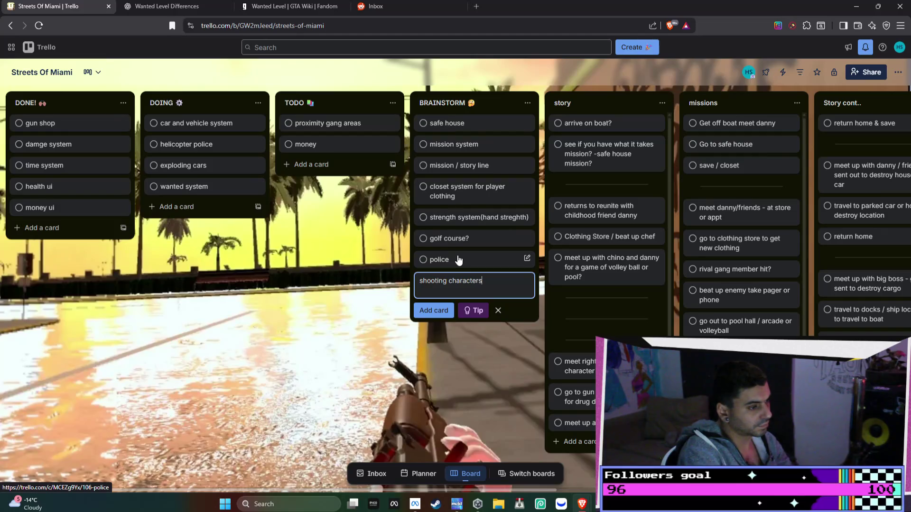
type("s")
key("Return")
left_click_drag(273, 236, 209, 209)
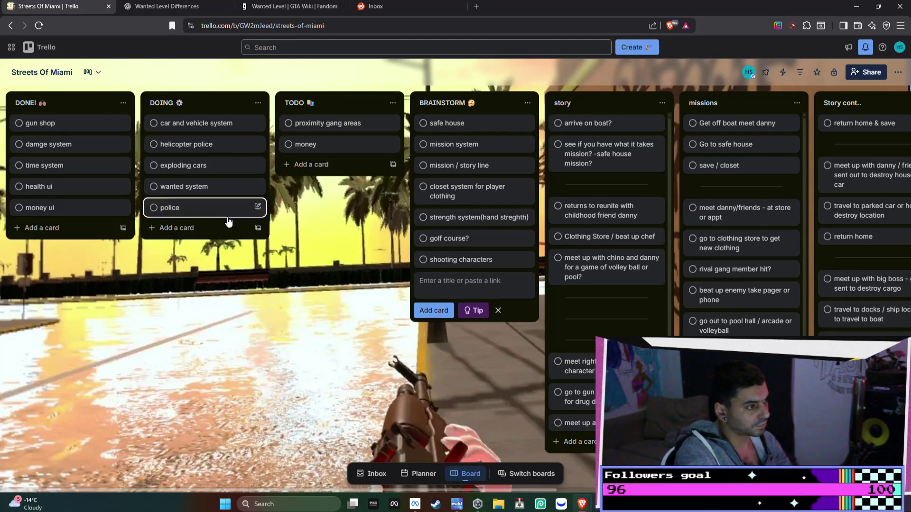
left_click_drag(455, 259, 218, 253)
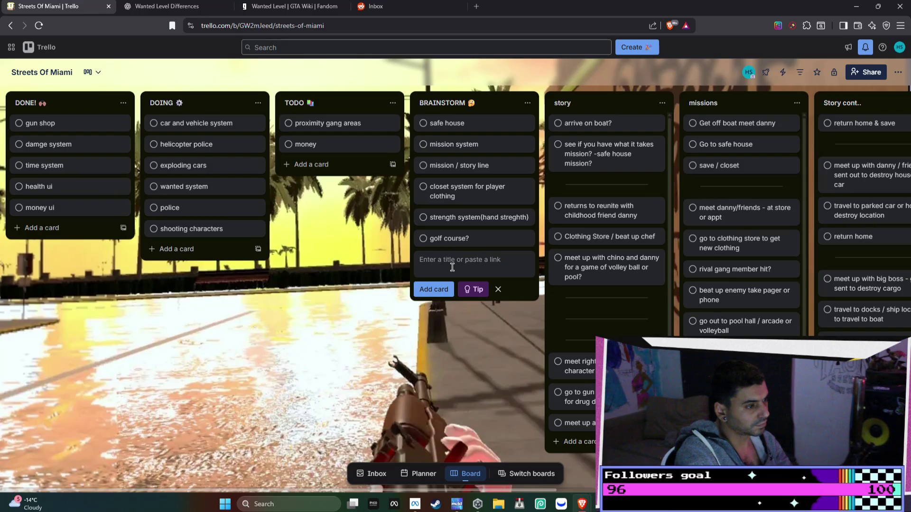
- Add 'army' and 'helicopter / gooting' cards to BRAINSTORM
type("army")
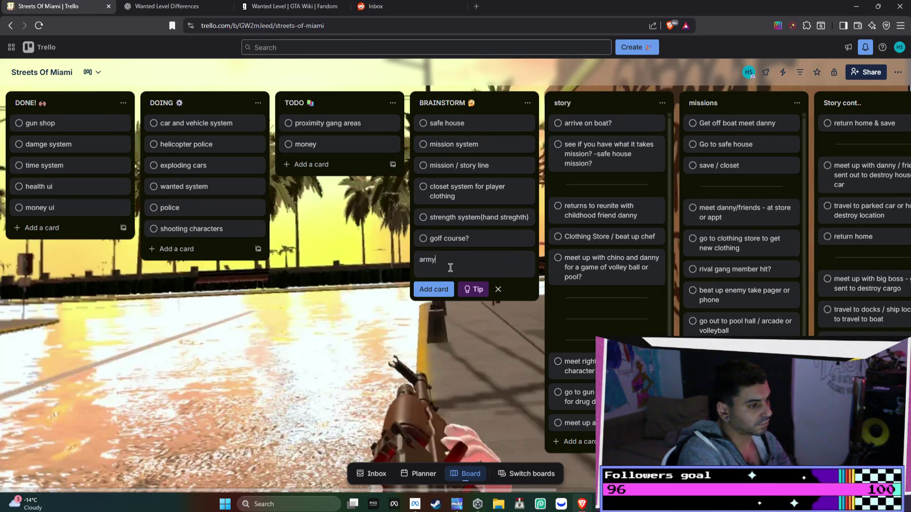
key("Return")
type("helicopter / gu")
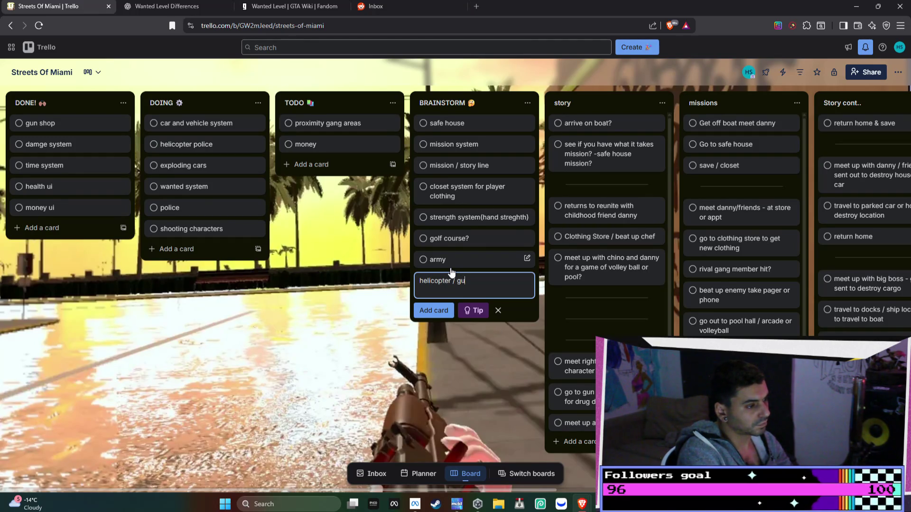
type("ng")
key("Return")
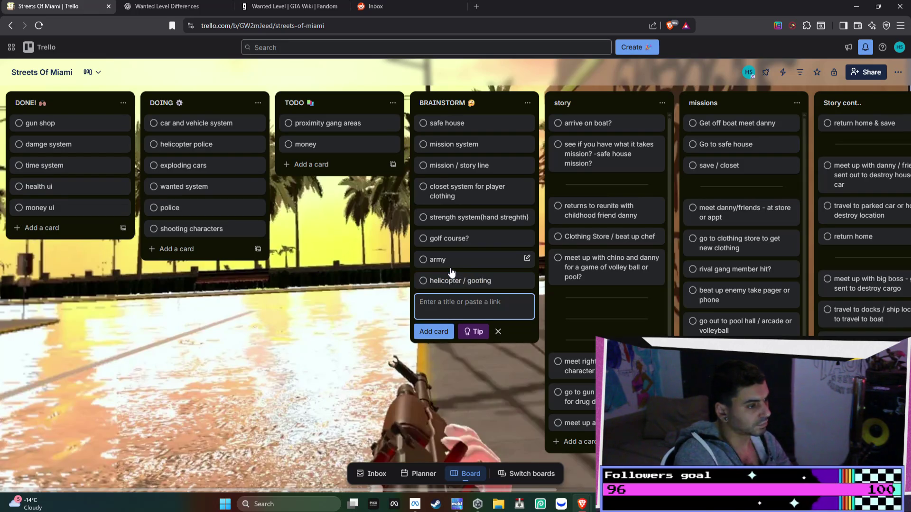
- Correct the card title from 'helicopter / gooting' to 'helicopter / shooting'
left_click(458, 280)
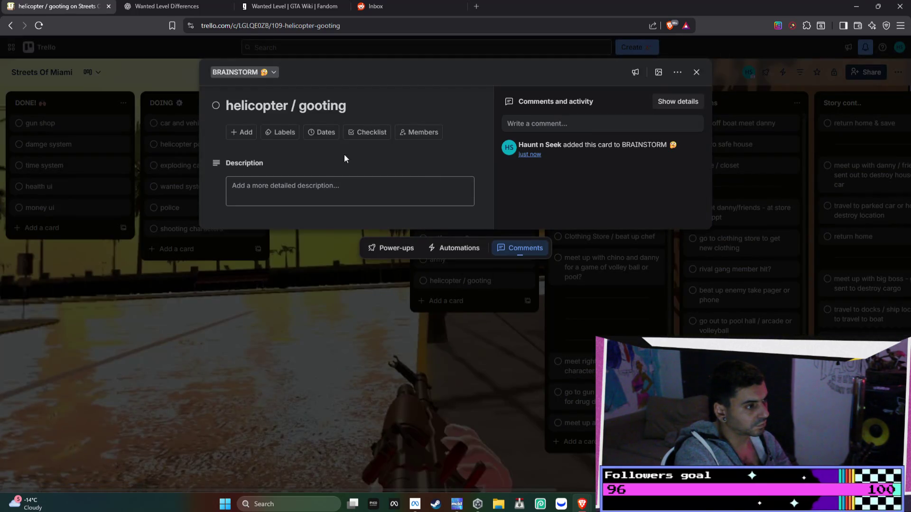
left_click(310, 105)
key("BackSpace")
type("sh")
key("Return")
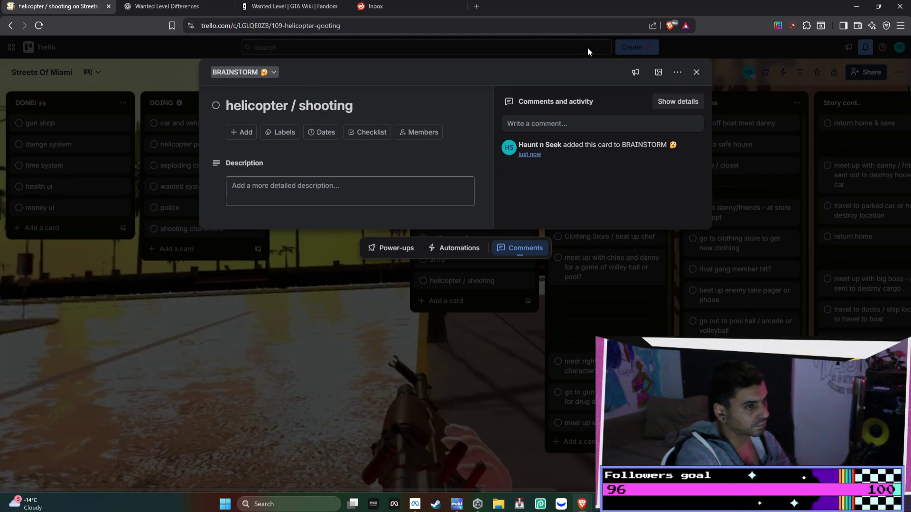
left_click(696, 71)
- Move army and helicopter / shooting into DOING, add an 'rpg' BRAINSTORM card, then show Reddit notifications
left_click_drag(446, 260, 209, 250)
left_click_drag(462, 260, 216, 268)
left_click(490, 259)
type("rpg")
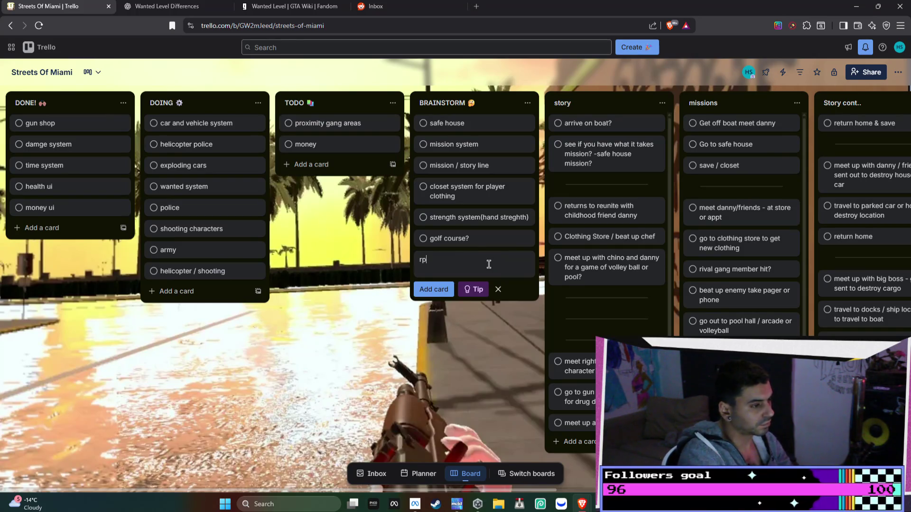
key("Return")
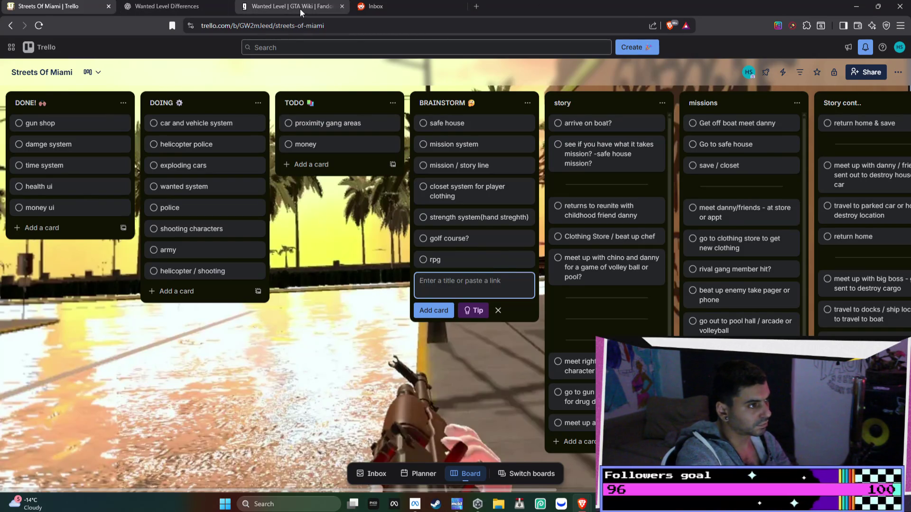
left_click(300, 8)
left_click(401, 6)
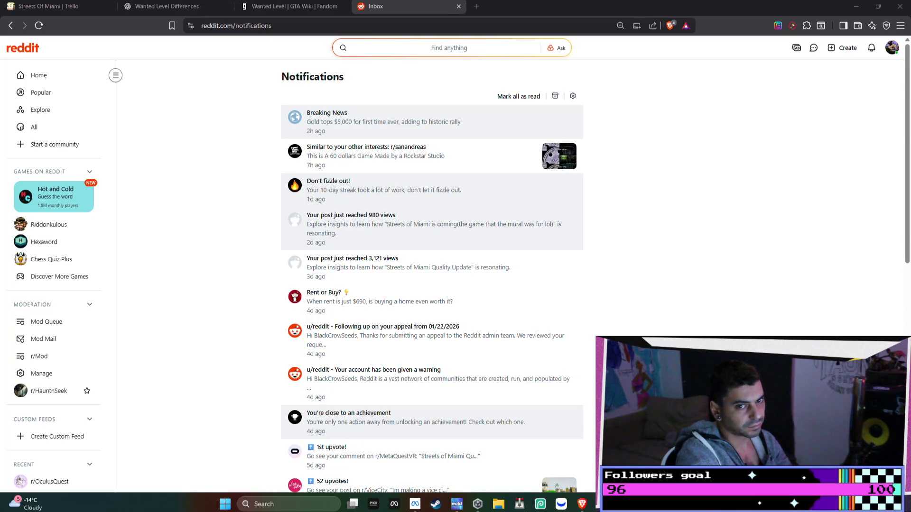
- Alt+Tab to the HurricaneVR Discord support-chat window over the Reddit notifications
key("alt+Tab")
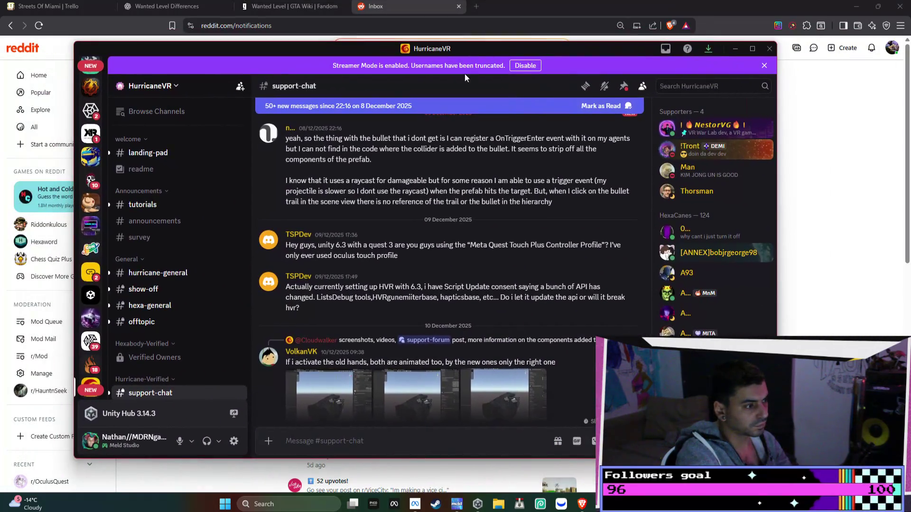
- Maximize Discord and open the HurricaneVR #sharing-is-caring channel
left_click(747, 53)
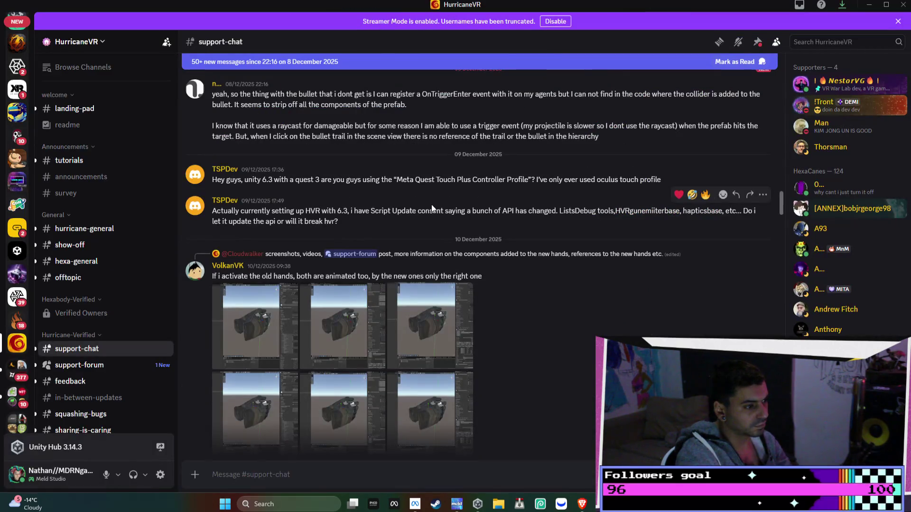
scroll(431, 204, "down", 3)
scroll(118, 360, "down", 2)
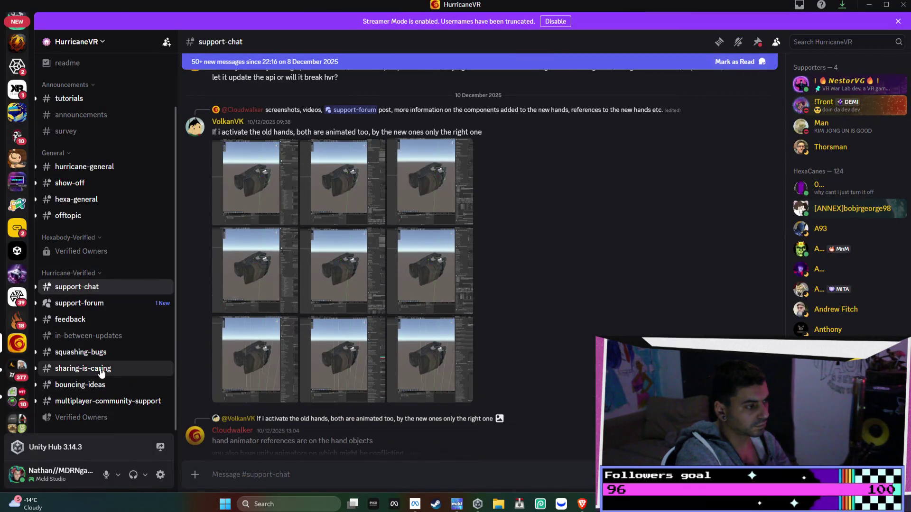
left_click(119, 368)
scroll(506, 277, "down", 5)
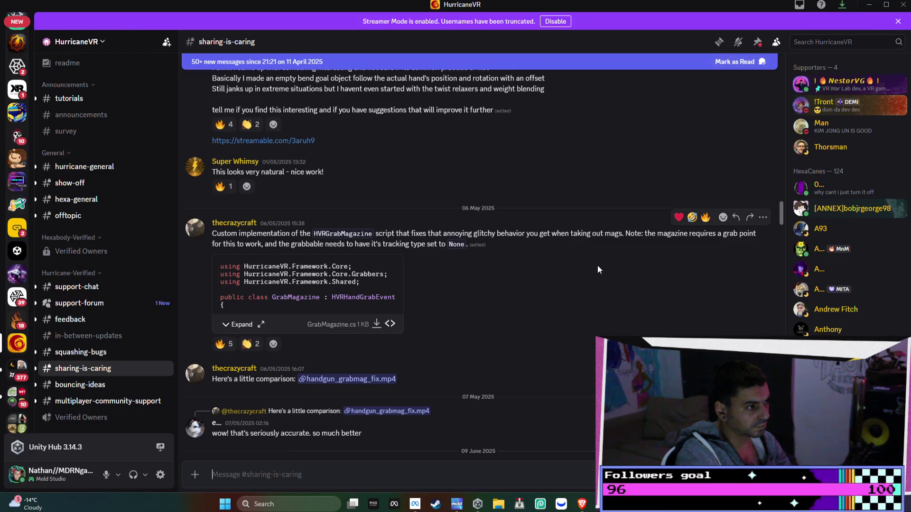
scroll(597, 268, "down", 3)
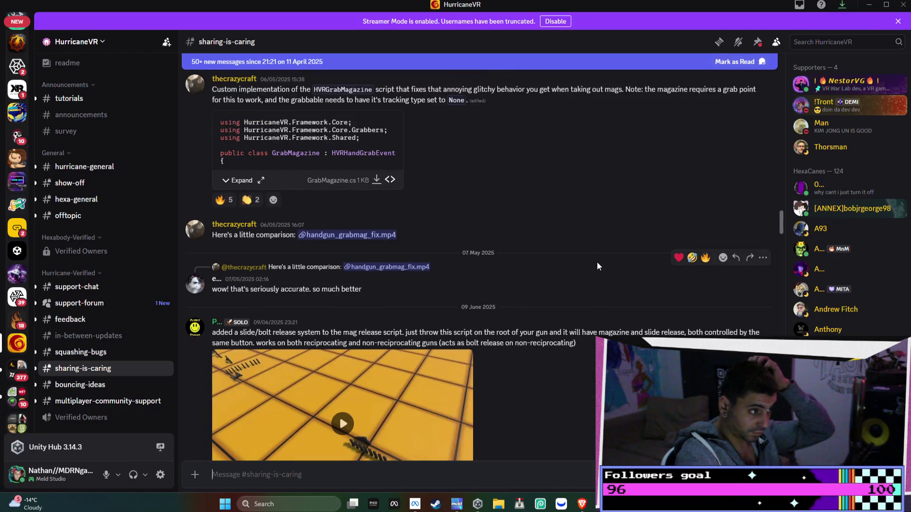
scroll(598, 266, "down", 1)
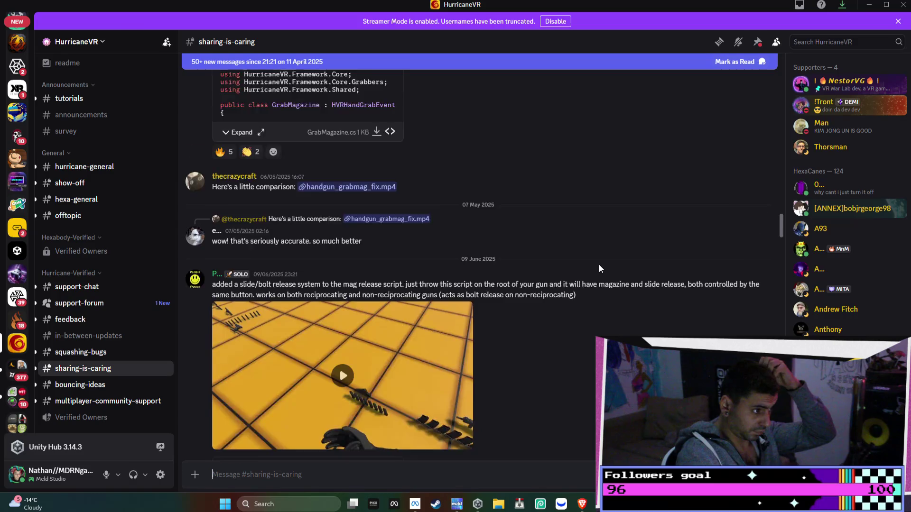
scroll(599, 264, "down", 2)
- Watch the gun slide release and magazine bullet-check demo videos
left_click(355, 256)
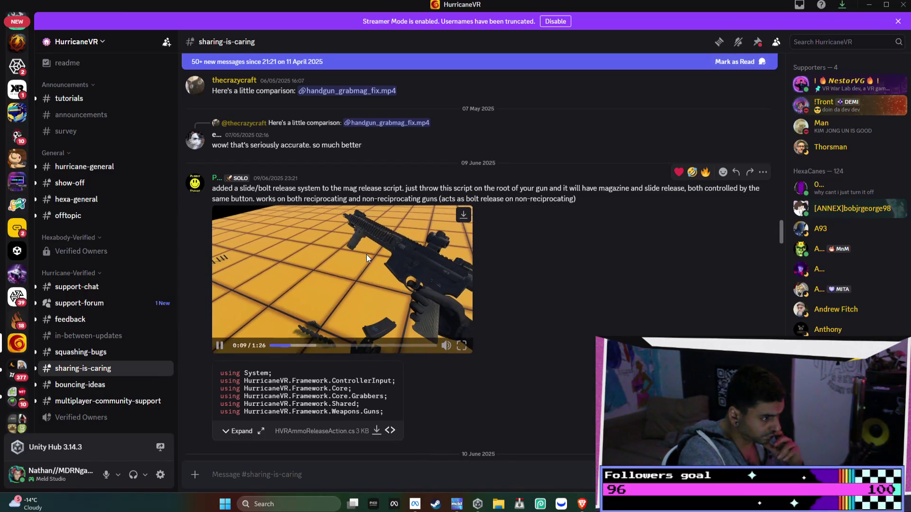
scroll(625, 263, "down", 10)
scroll(626, 265, "down", 4)
scroll(626, 266, "up", 1)
left_click(353, 213)
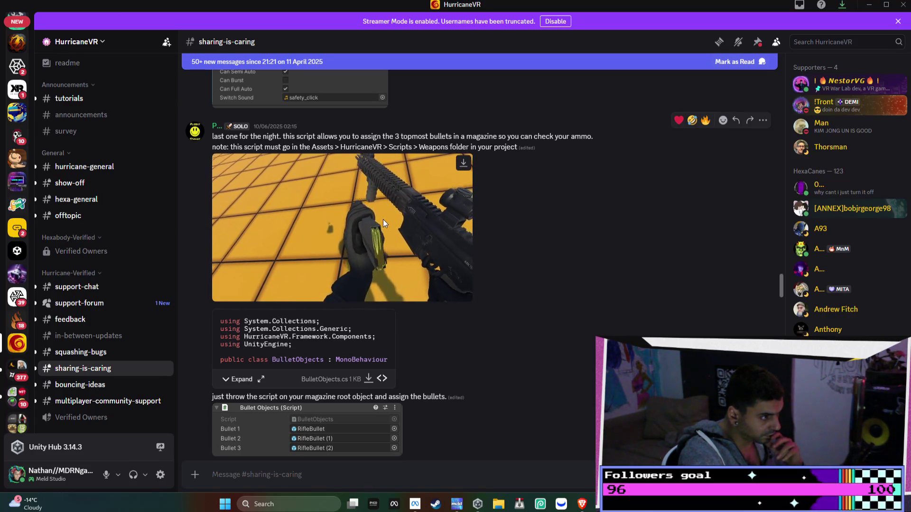
scroll(434, 209, "down", 5)
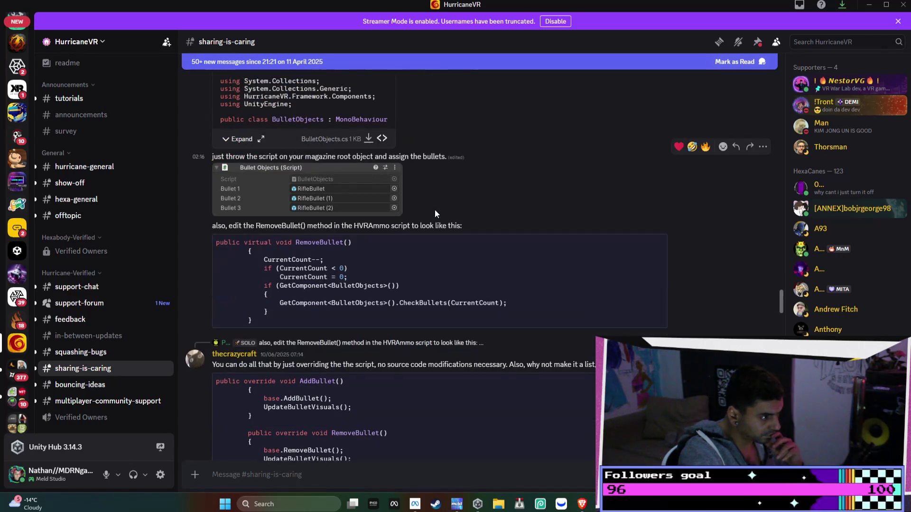
scroll(435, 209, "down", 15)
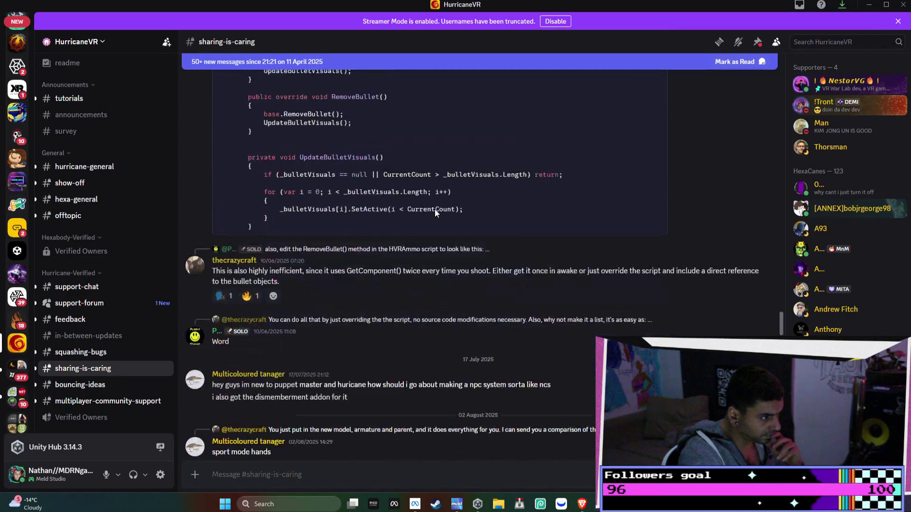
scroll(436, 210, "down", 4)
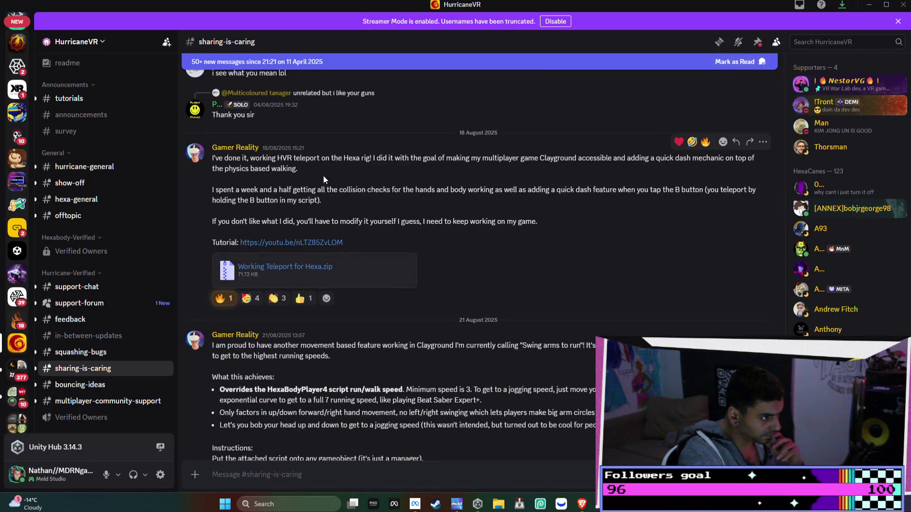
left_click_drag(233, 163, 272, 170)
left_click(294, 157)
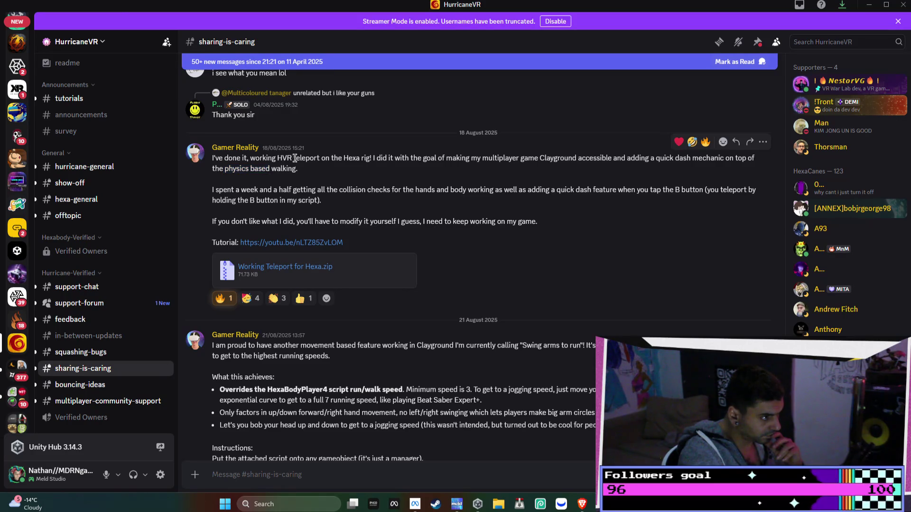
- Read down to the channel's newest messages, then return to Unity
scroll(465, 216, "down", 4)
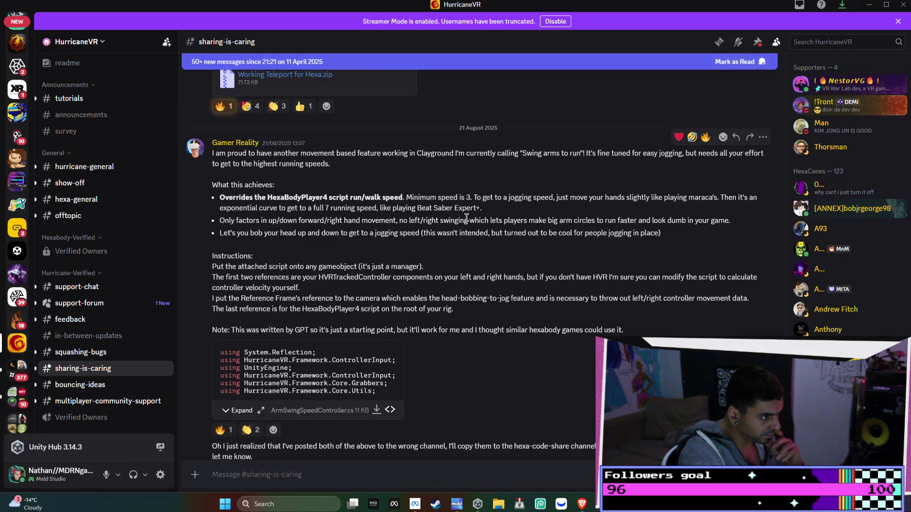
scroll(467, 217, "down", 6)
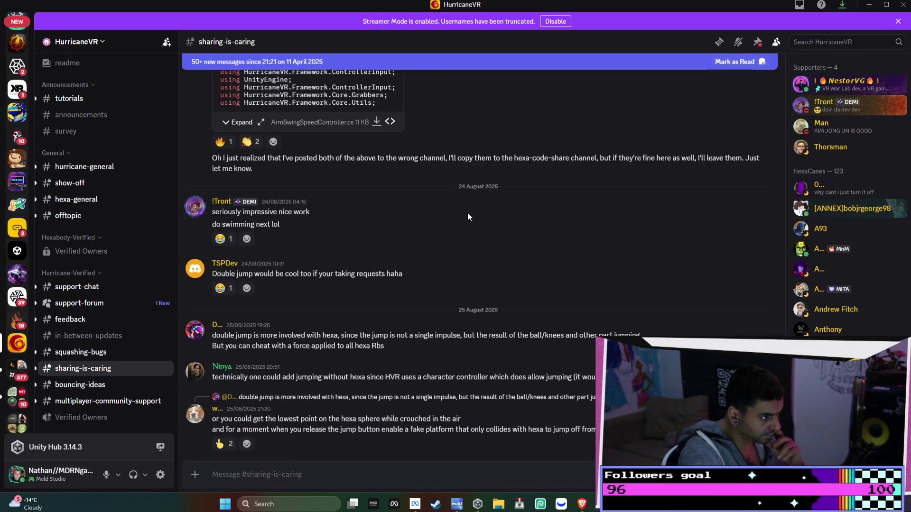
scroll(468, 214, "down", 4)
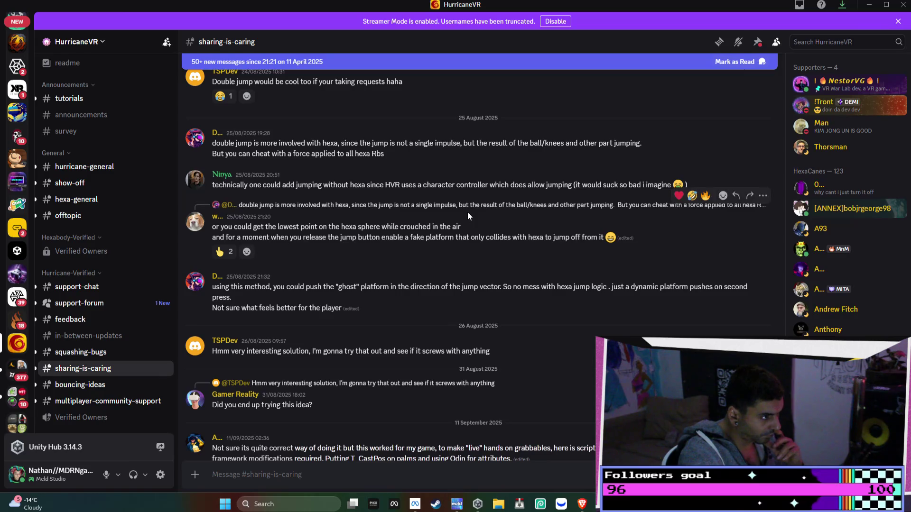
scroll(468, 212, "down", 5)
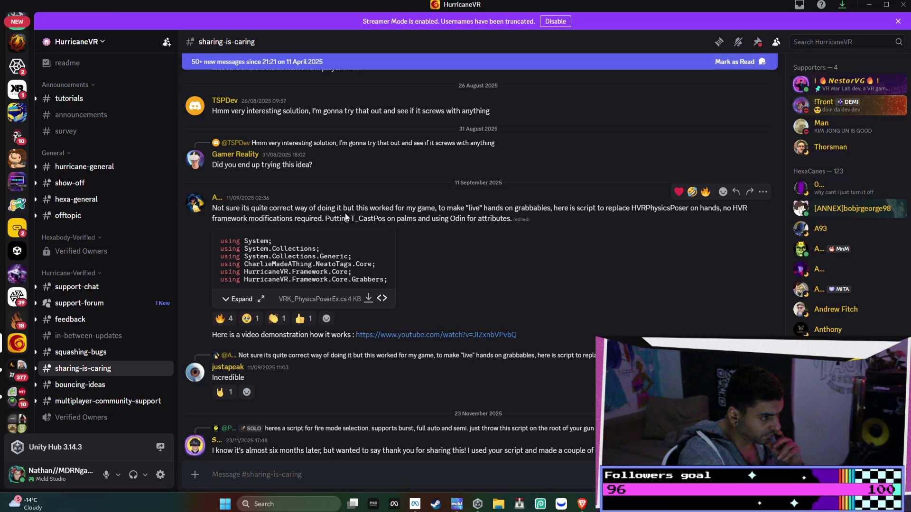
left_click_drag(339, 212, 578, 232)
left_click(579, 232)
scroll(579, 236, "down", 5)
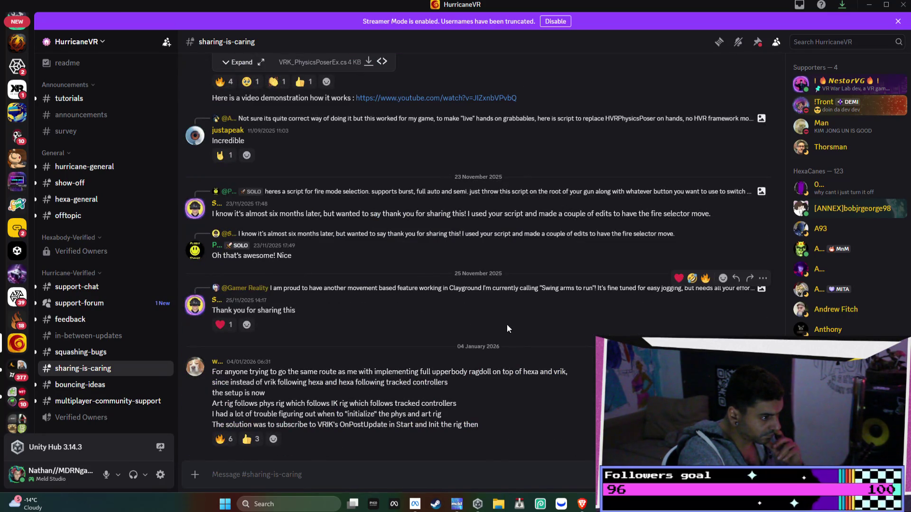
key("alt+Tab")
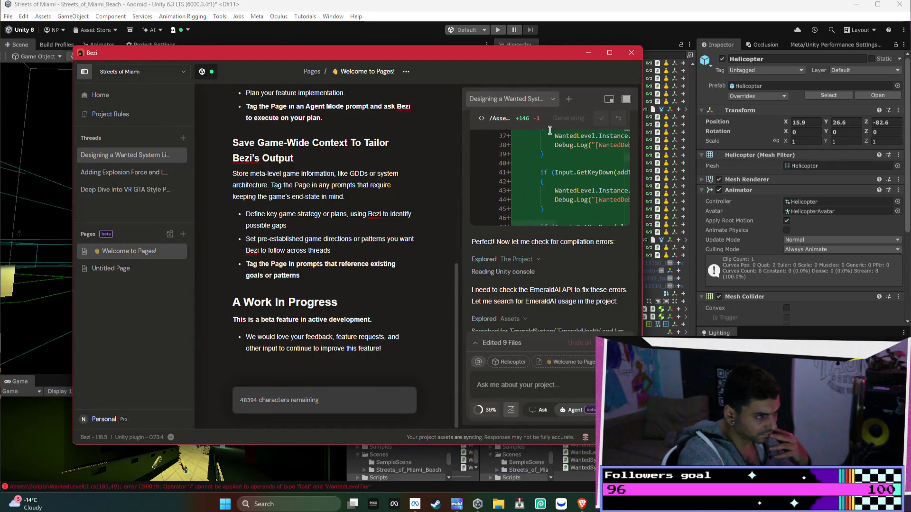
- Open the wanted system thread, keep all 9 edited files, and expand the chat to full width
left_click(138, 159)
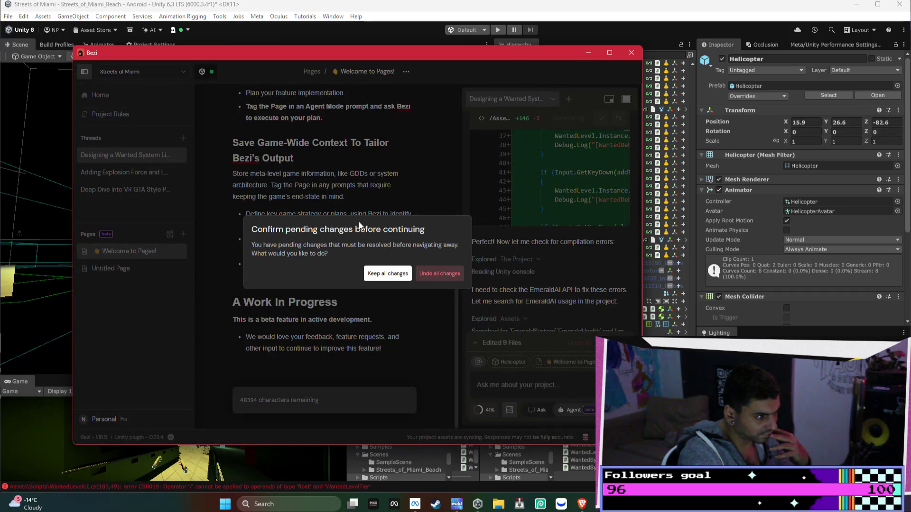
left_click(395, 282)
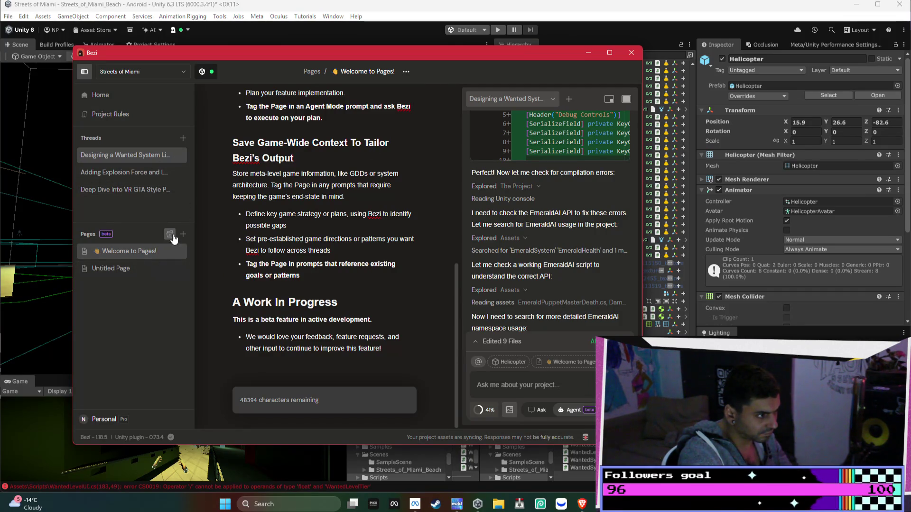
left_click(627, 99)
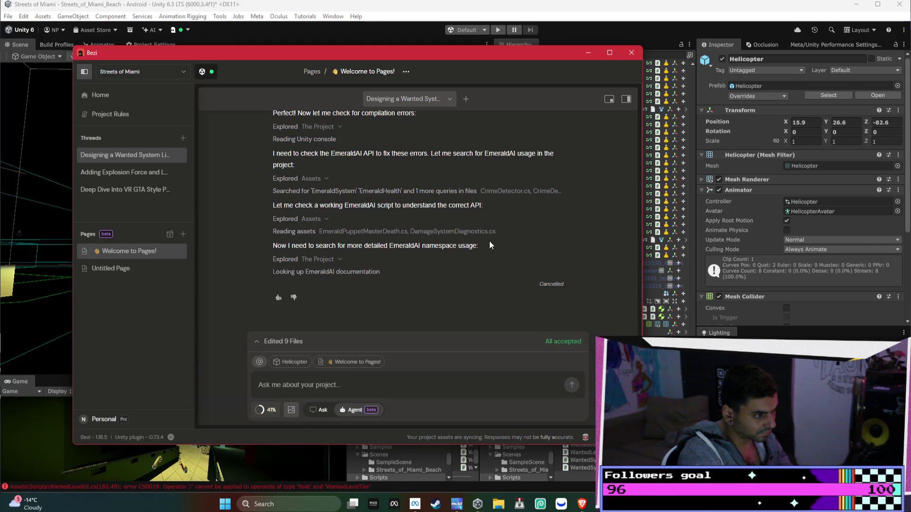
scroll(489, 241, "up", 2)
scroll(488, 241, "down", 2)
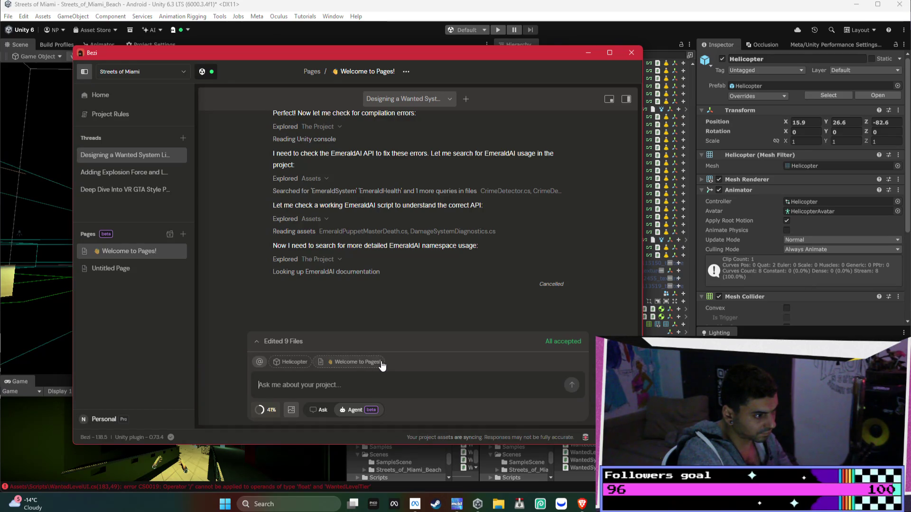
- Write a prompt asking police to pursue the player when an AI witness sees them damage another AI
type("continue - i want the p")
type("olice to")
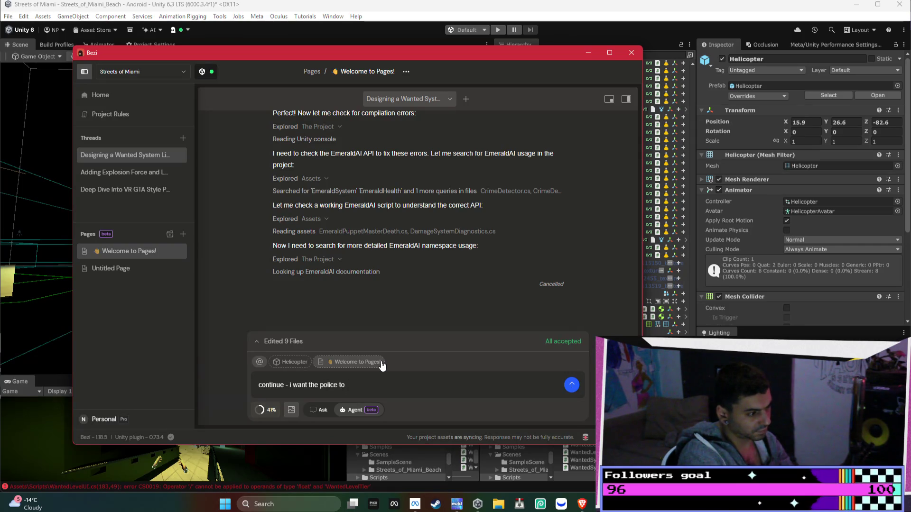
type(" cha")
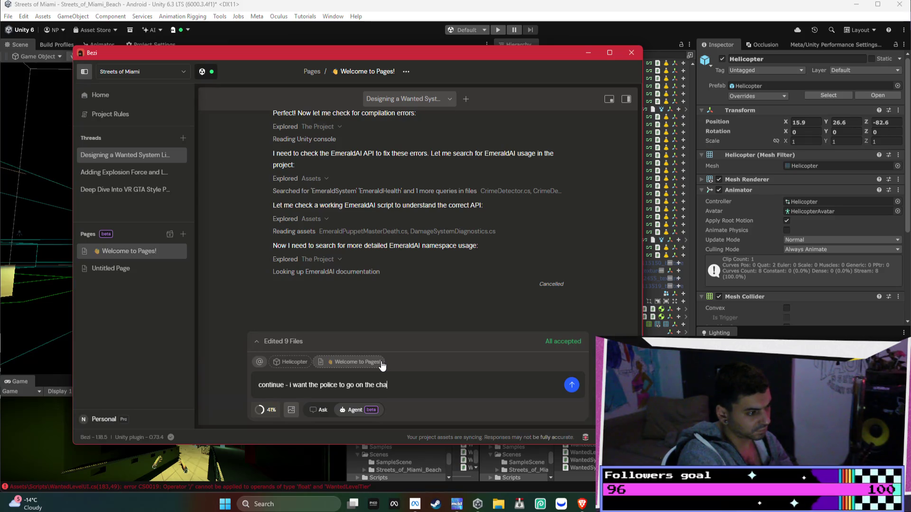
type("rac if a")
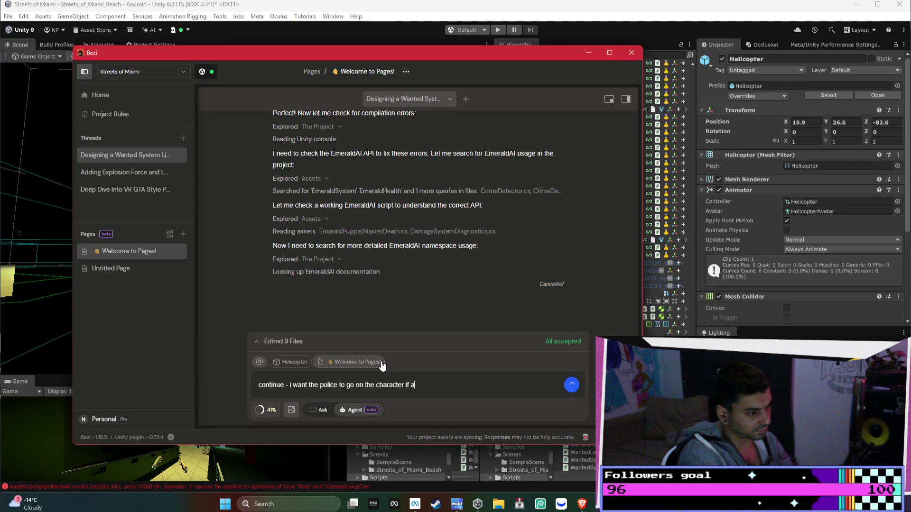
type("r AI ")
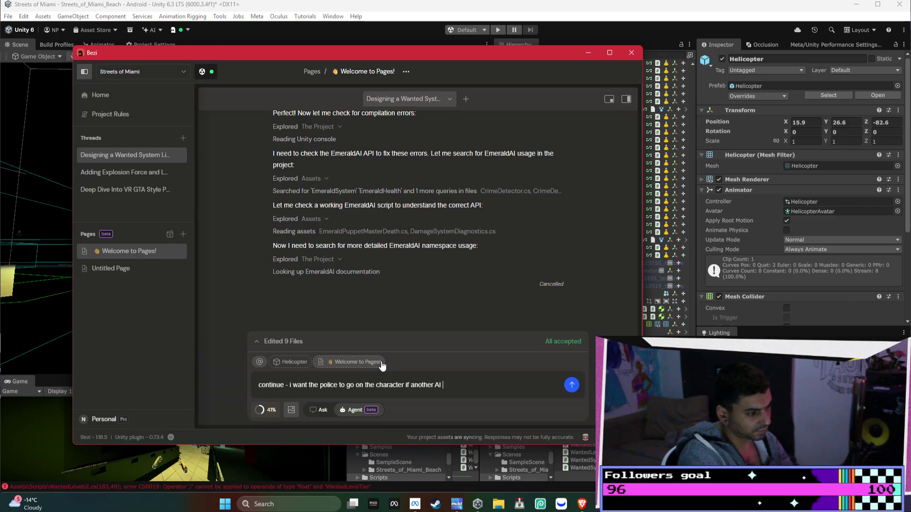
type("sees the player")
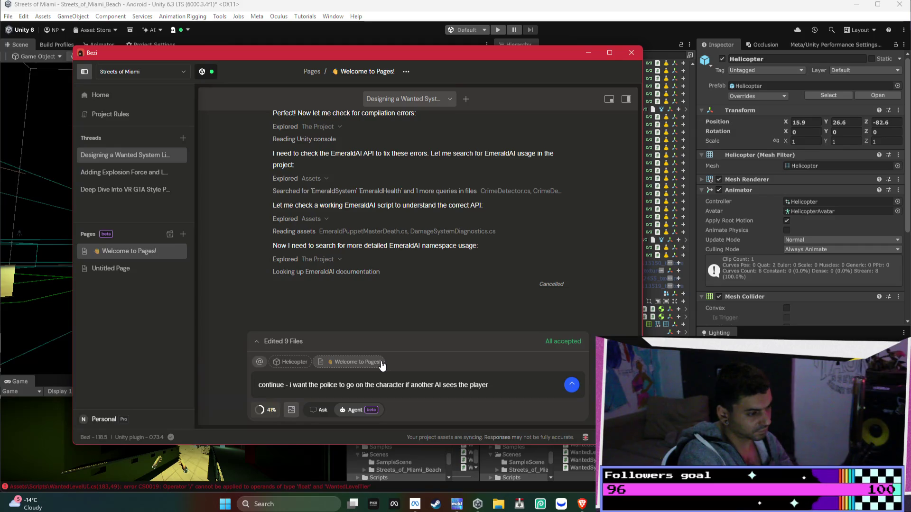
type(" cuz ")
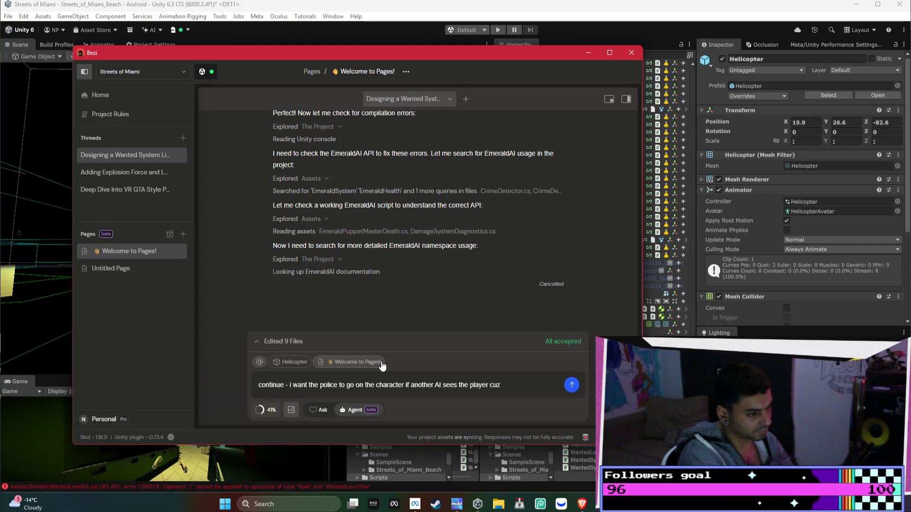
type("health")
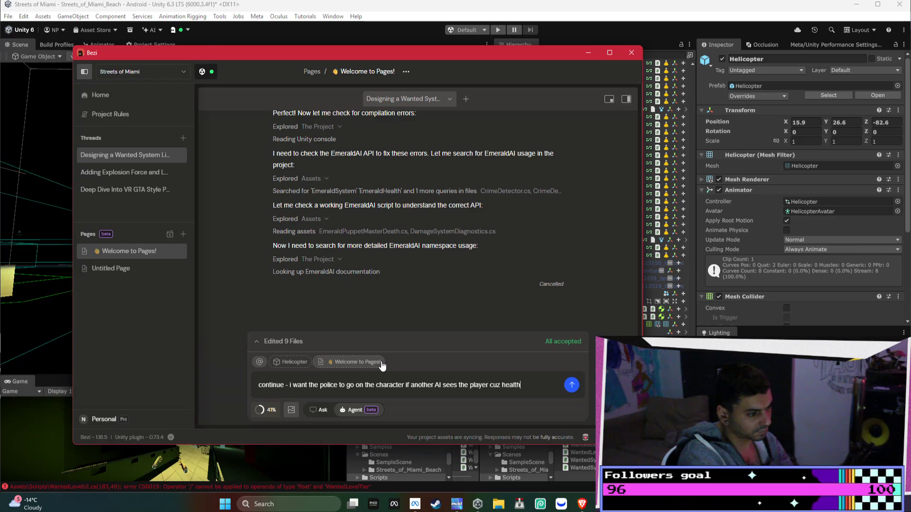
type(" damage to")
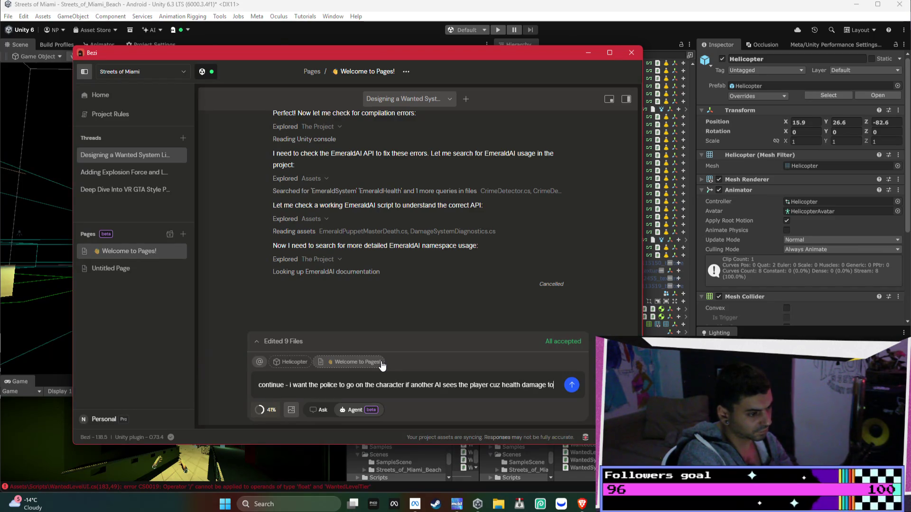
type(" another A")
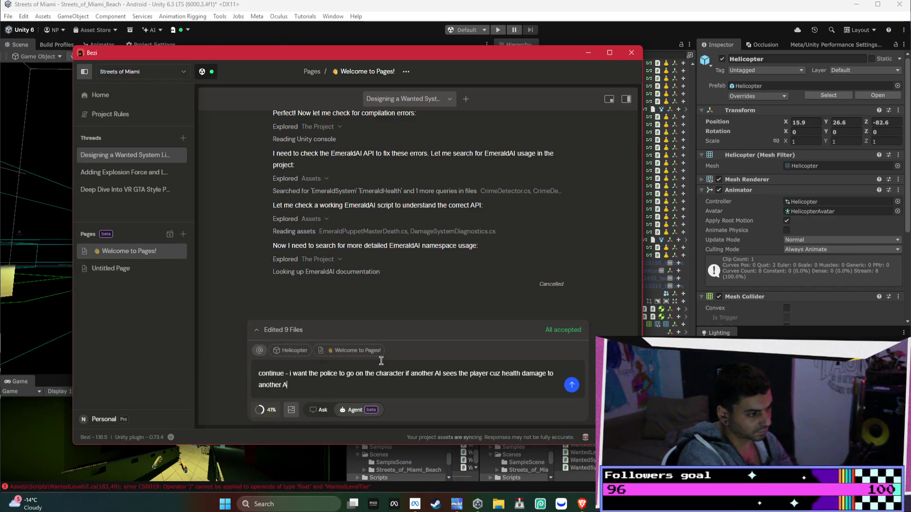
type("I... ")
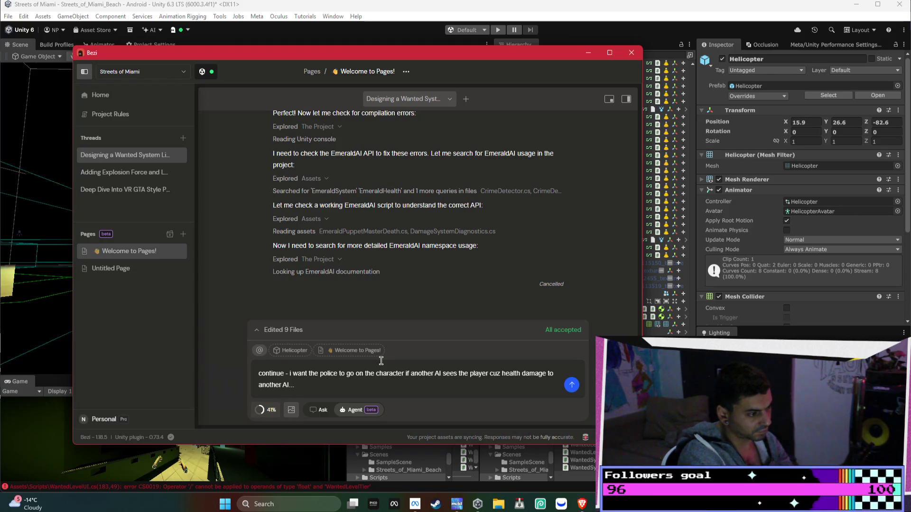
type(" like a wit")
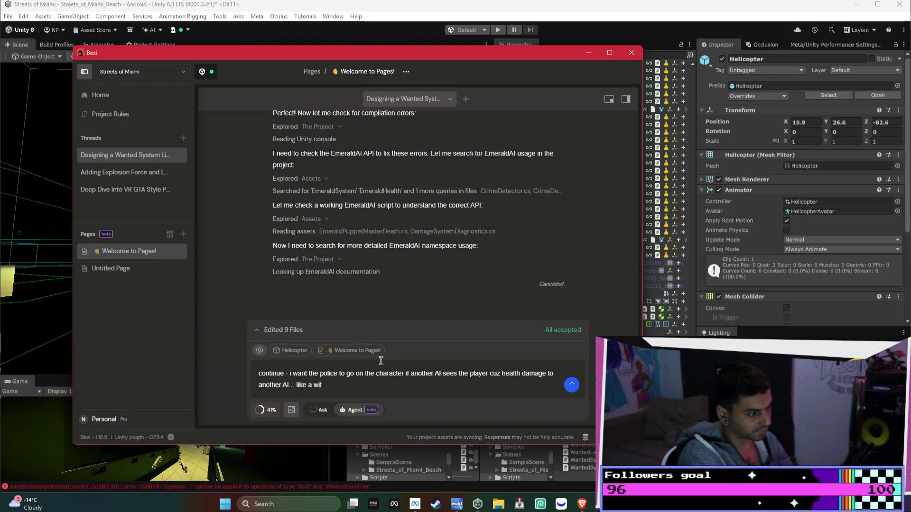
type("ness")
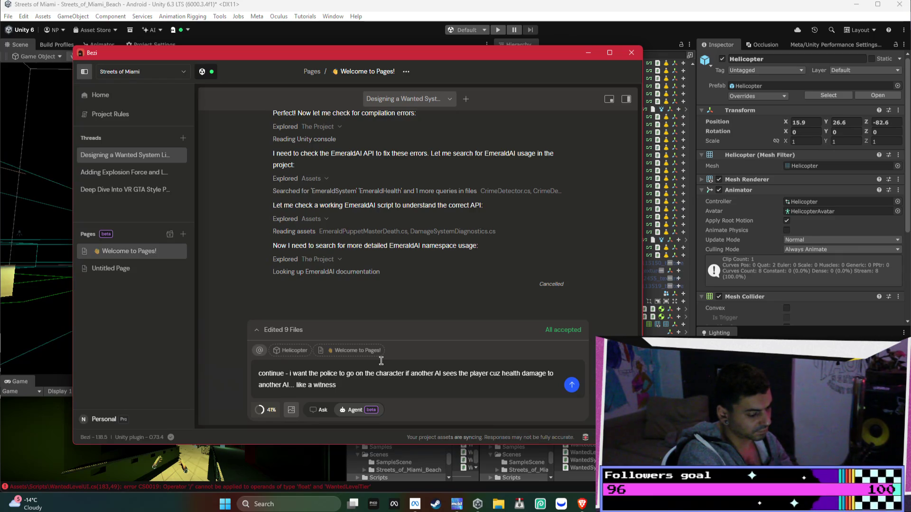
type("...")
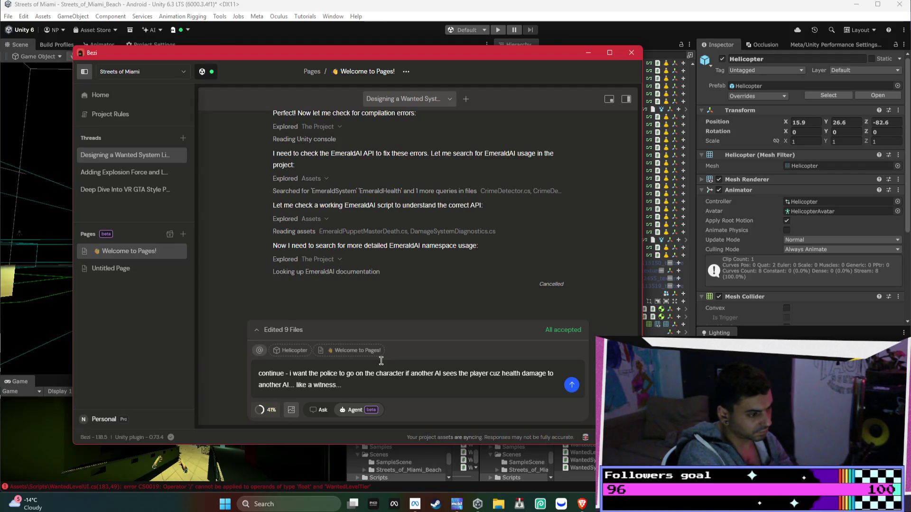
type("cab")
type("an s")
type("ee h")
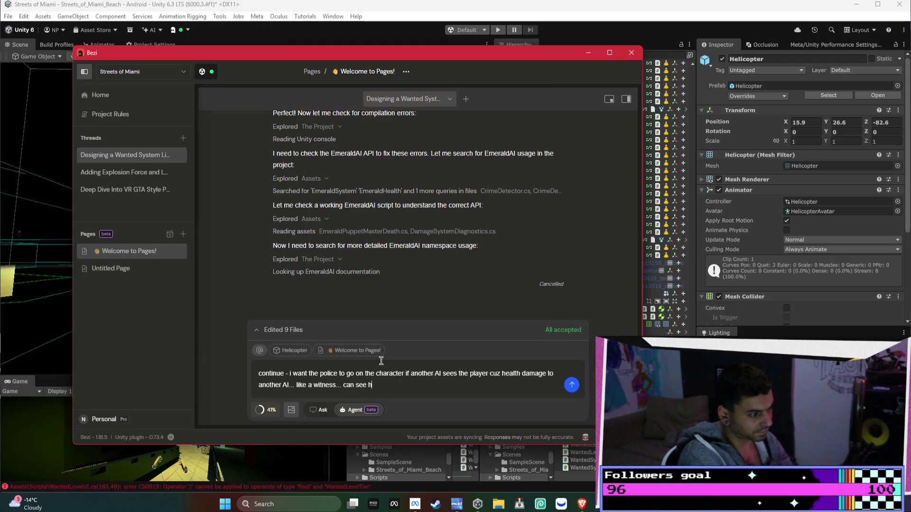
type("ow the ai is s")
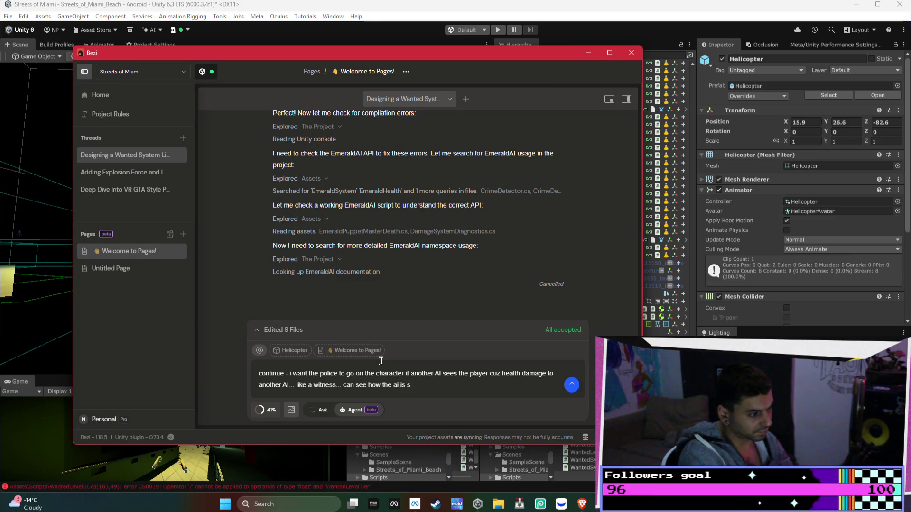
type("et up")
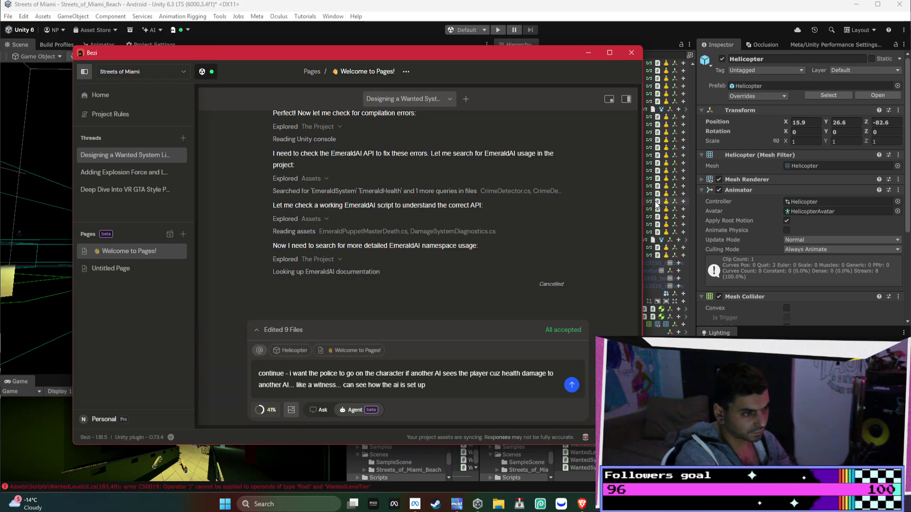
- In the Hierarchy, expand BLACK BODY BUILDER_rigged Root and select its character
left_click(690, 214)
scroll(692, 215, "down", 10)
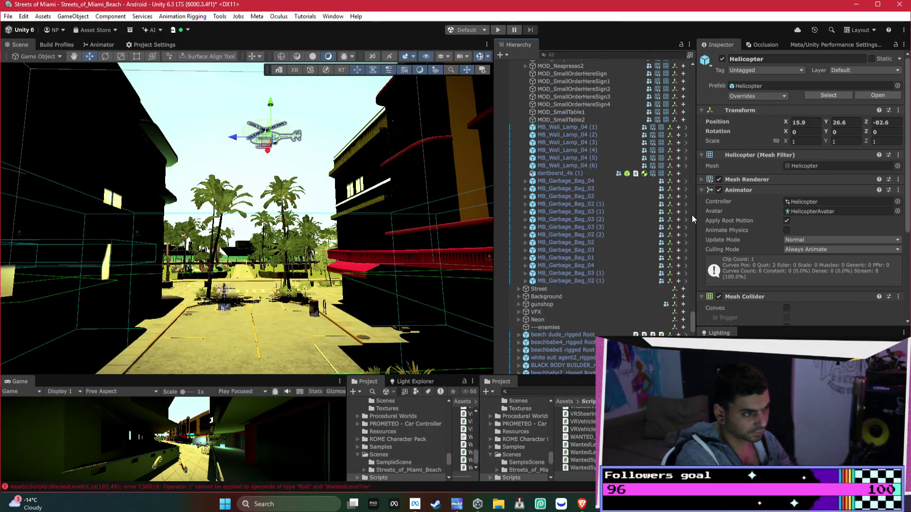
scroll(630, 263, "down", 3)
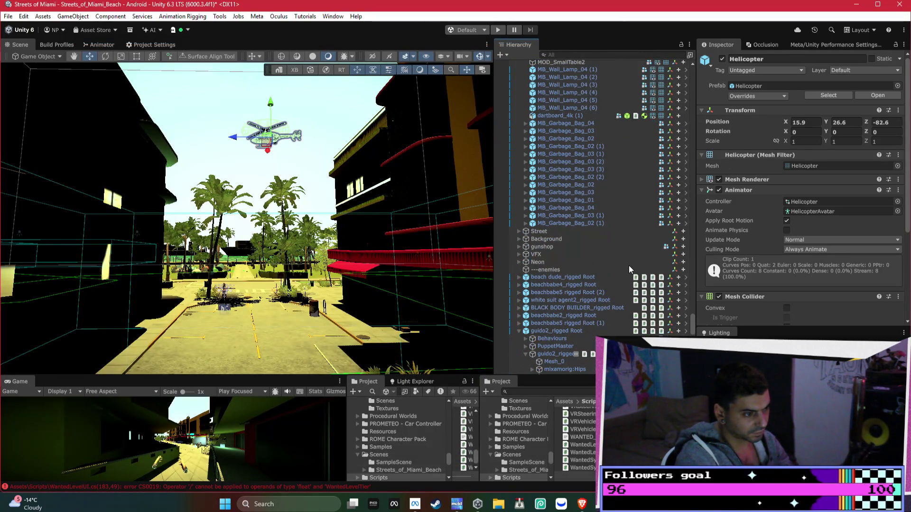
left_click(519, 309)
left_click(562, 330)
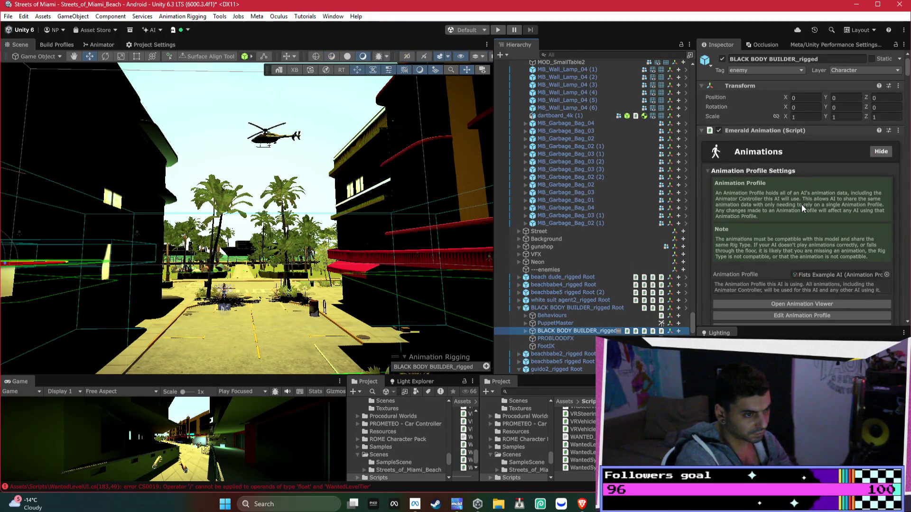
- Collapse its Emerald Animation, Emerald Sounds and Emerald Items components, then return to Bezi
scroll(778, 161, "down", 3)
scroll(750, 118, "up", 3)
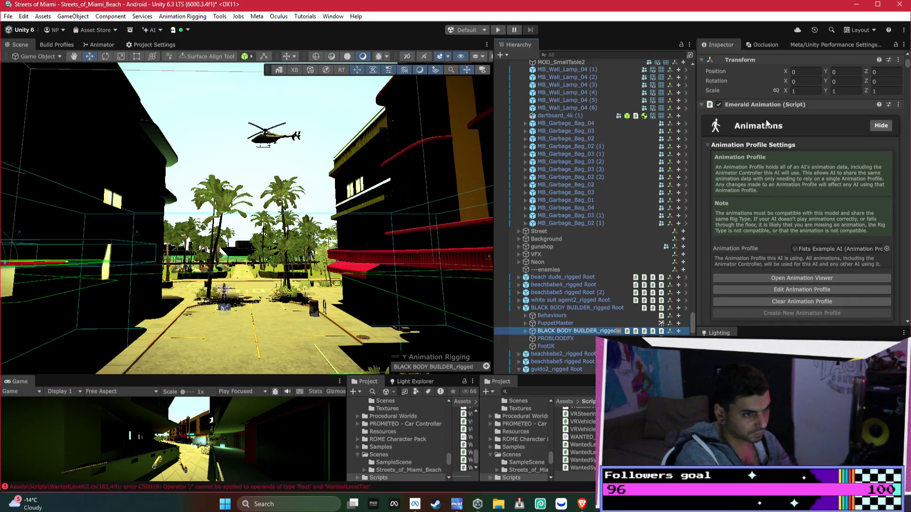
left_click(785, 106)
left_click(782, 116)
left_click(782, 125)
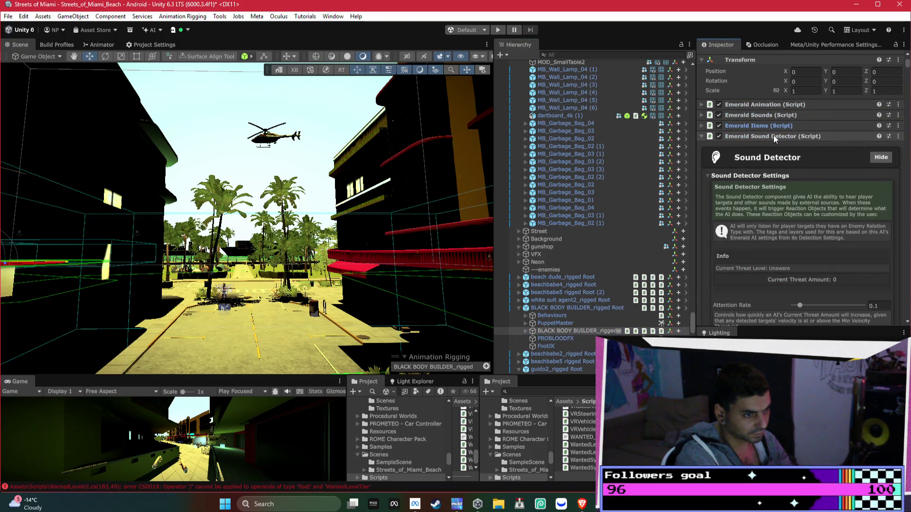
key("alt+Tab")
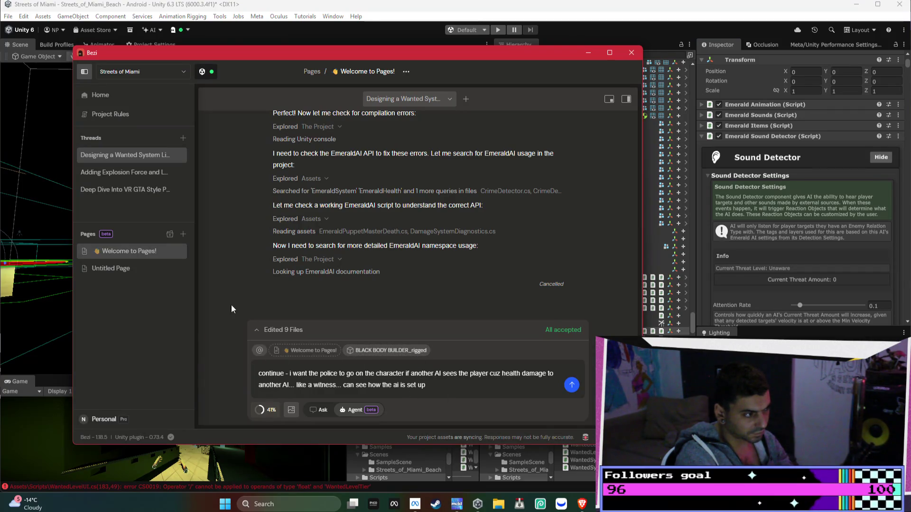
- Open Untitled Page, then Welcome to Pages!, then expand the chat to fill the window
left_click(116, 263)
left_click(119, 251)
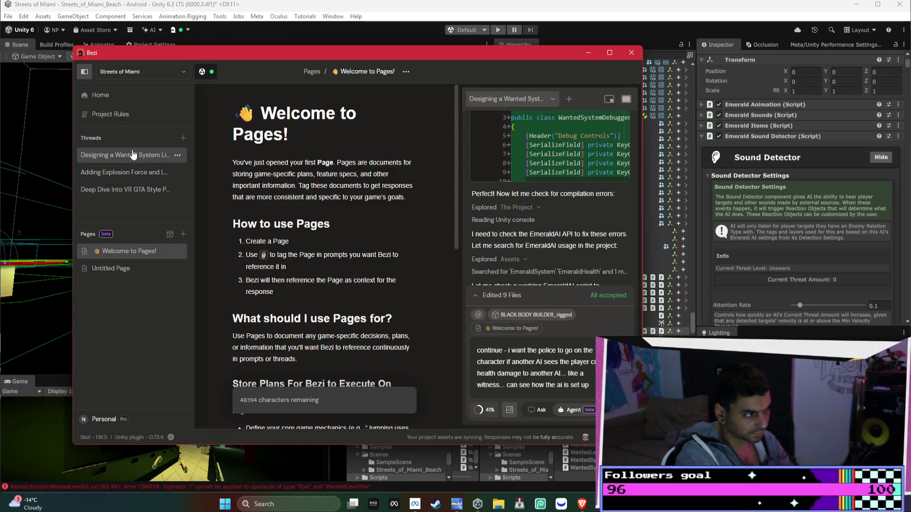
left_click(626, 99)
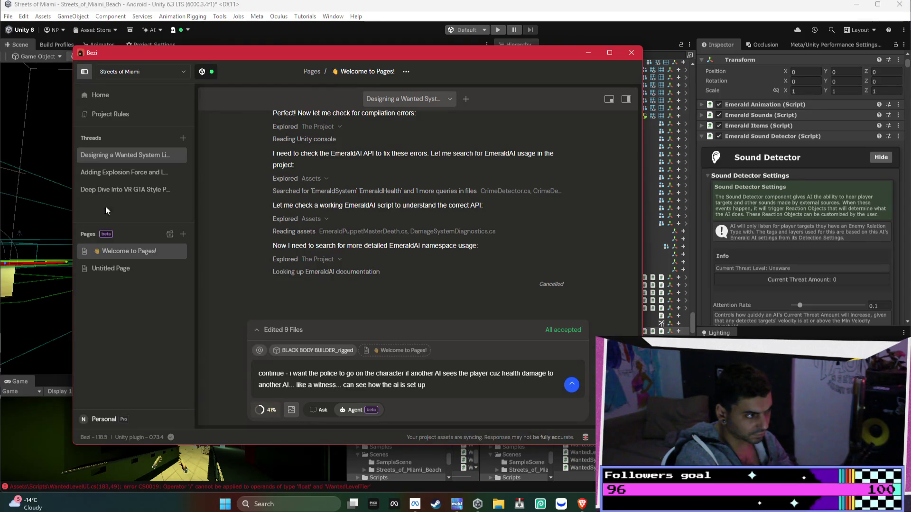
- In the VR GTA-style deep-dive thread, select the project analysis text
left_click(107, 188)
scroll(419, 190, "up", 10)
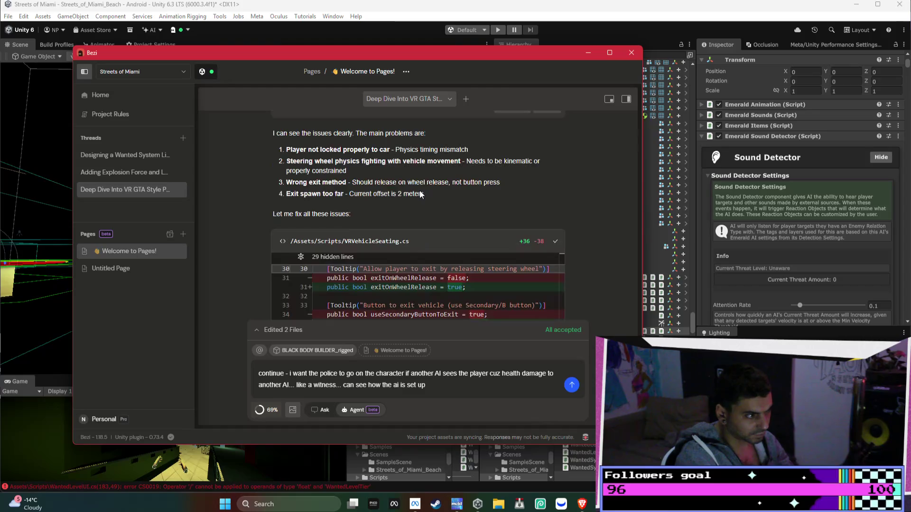
scroll(427, 205, "down", 5)
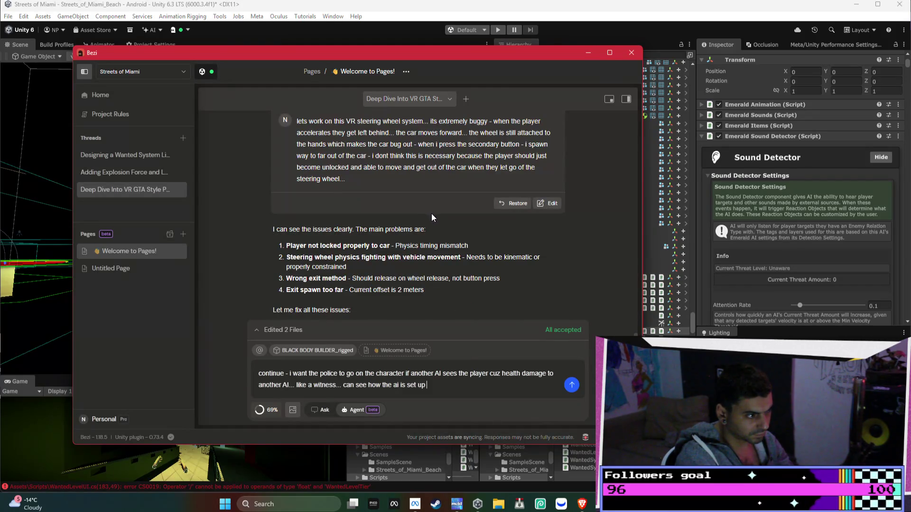
scroll(429, 211, "up", 4)
left_click_drag(586, 275, 480, 206)
left_click(463, 244)
mouse_move(326, 237)
left_mouse_down()
mouse_move(275, 142)
mouse_move(274, 270)
left_mouse_up()
key("ctrl+c")
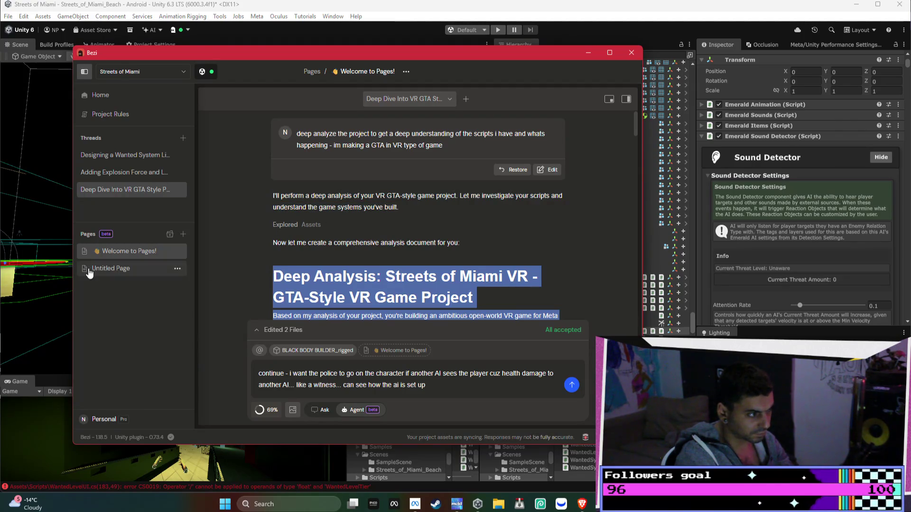
- Replace the Welcome to Pages! page contents with the pasted Deep Analysis text
left_click(111, 268)
left_click(128, 251)
key("ctrl+a")
key("ctrl+v")
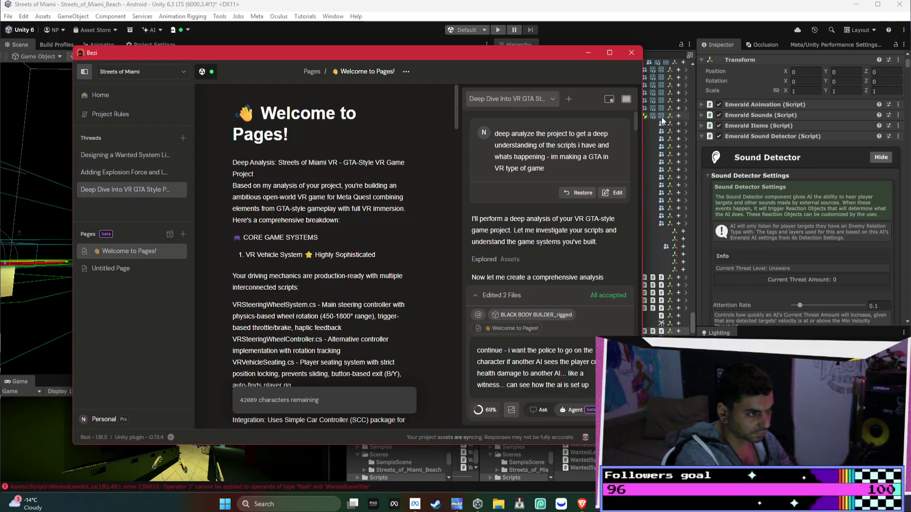
- Widen the chat again and place the cursor at the end of the witness-police draft
left_click(626, 99)
scroll(508, 278, "down", 10)
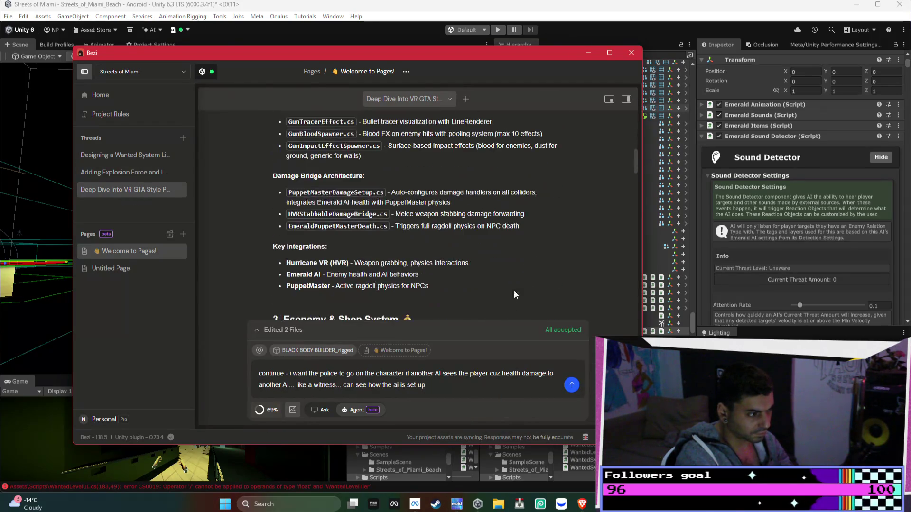
left_click(438, 398)
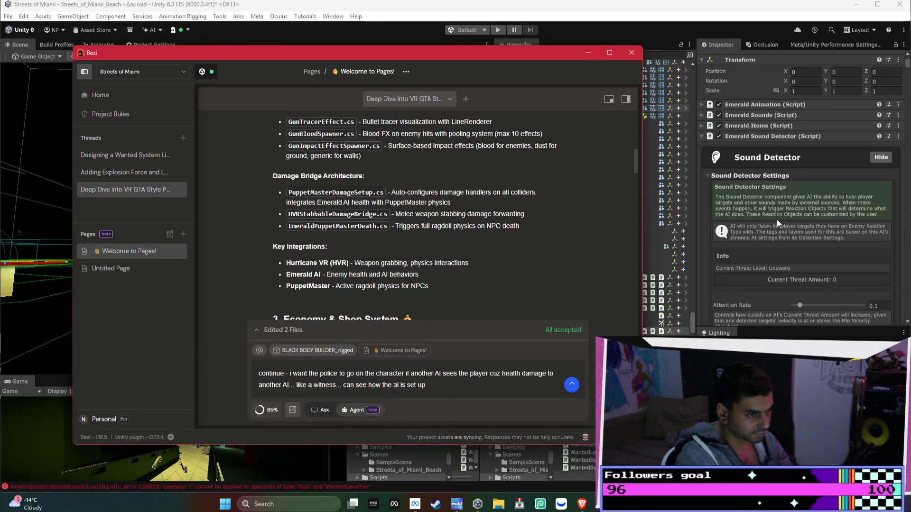
scroll(776, 219, "down", 2)
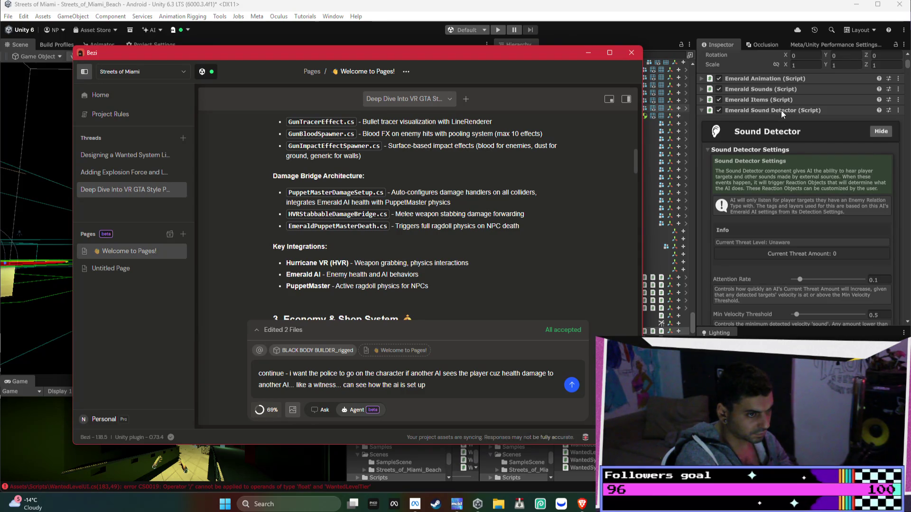
- Add a line to the Bezi prompt: a sound detector hears gunshots so civilians flee and police turn aggressive
type("- theres a sound")
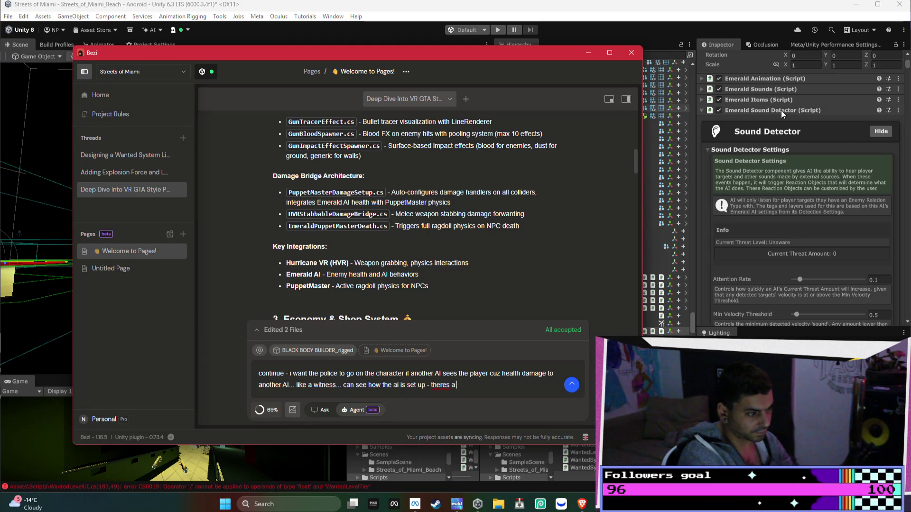
type(" detector so can hear gun ")
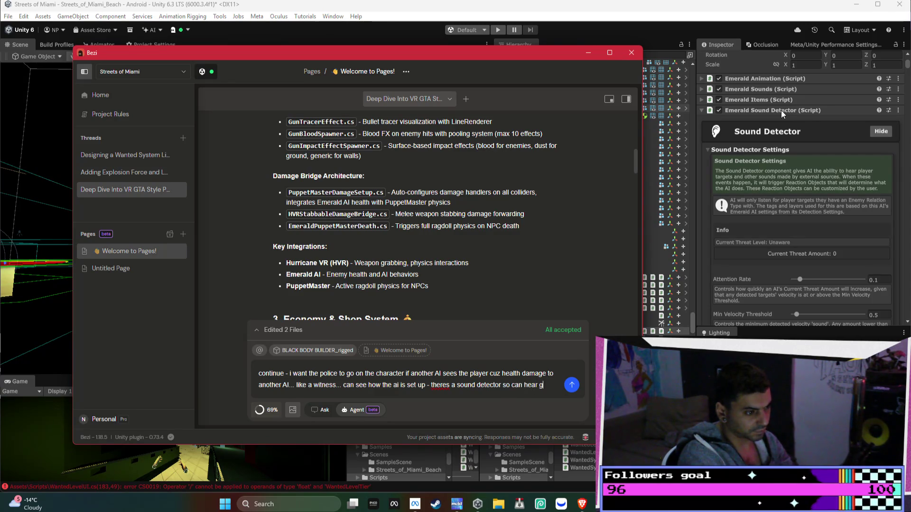
type("shots")
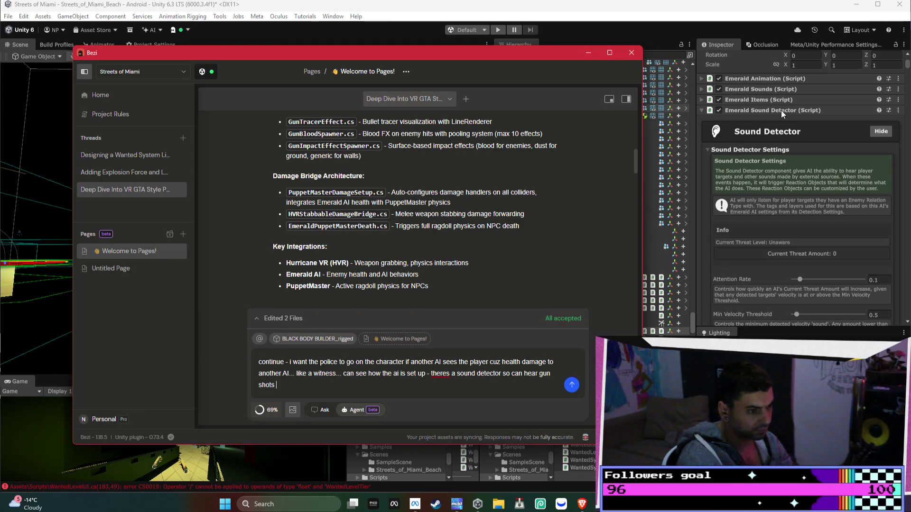
type(" and mak")
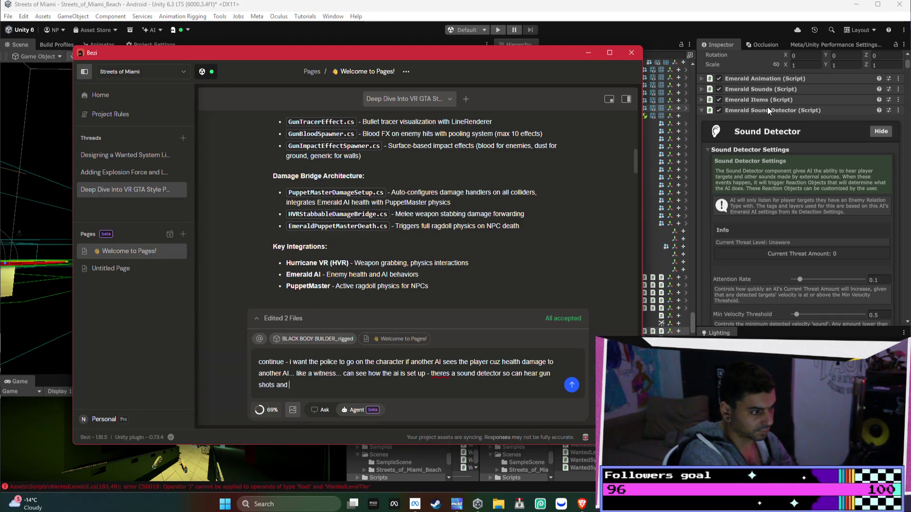
type("e the ai")
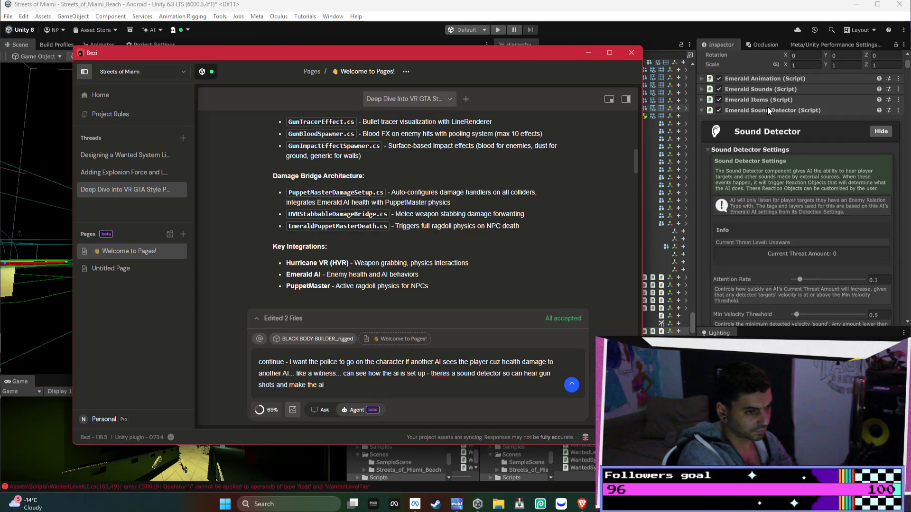
type(" run awa")
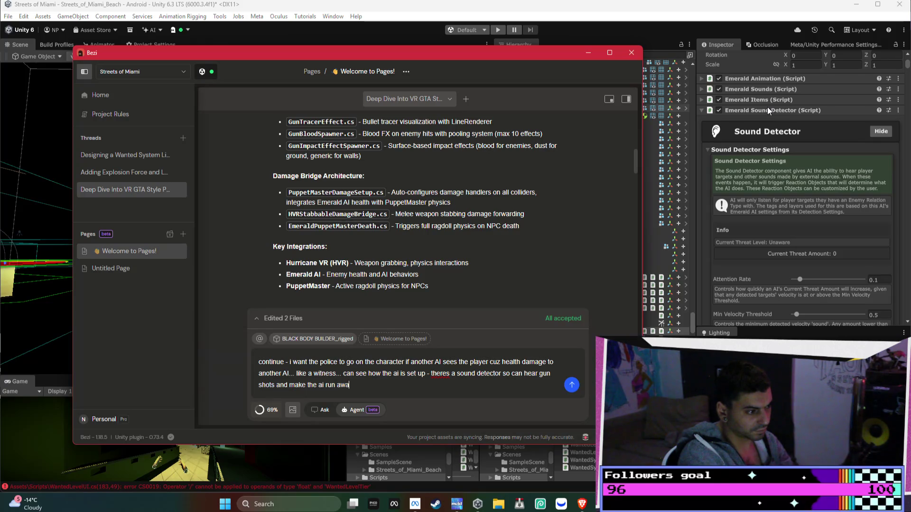
type("y / change the behavior")
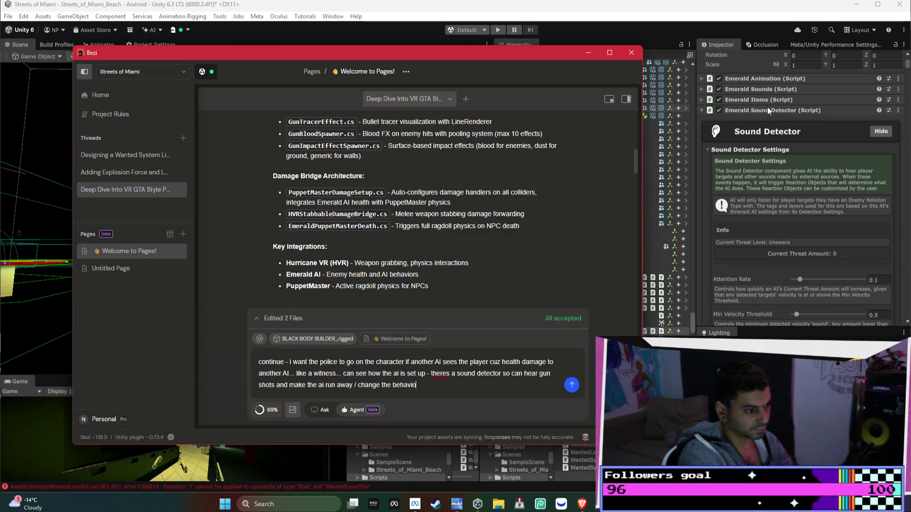
type(" - if it")
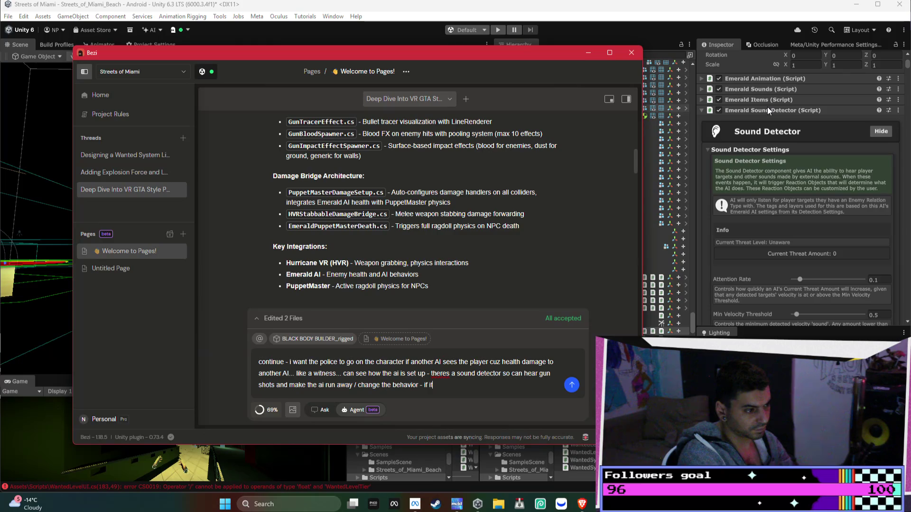
type("s a police ")
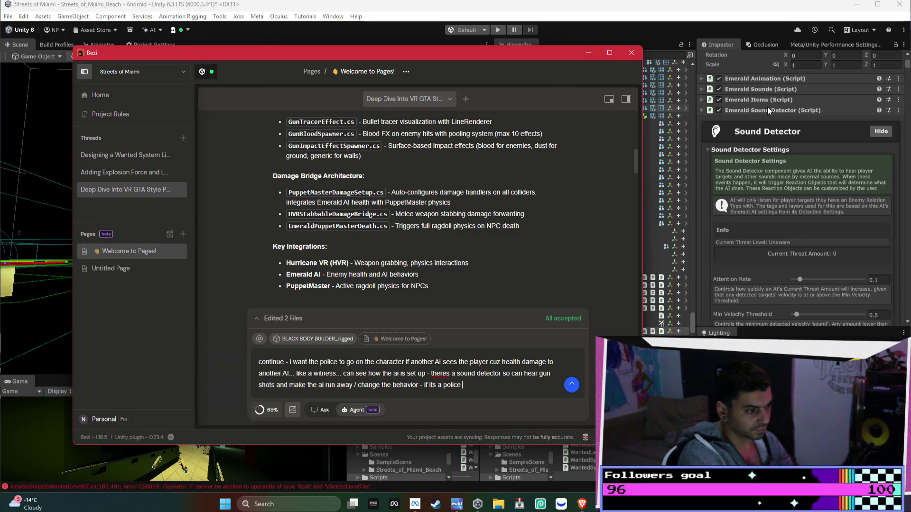
type("character the")
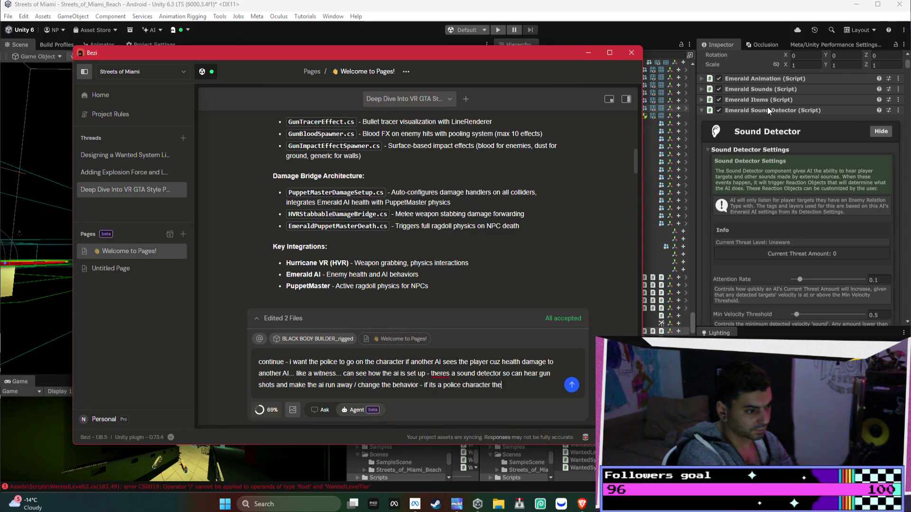
type("n they ")
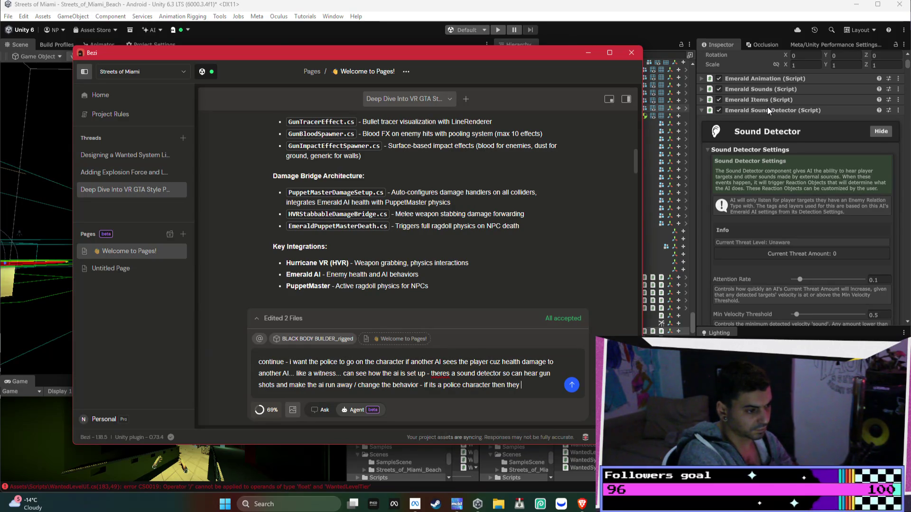
type("can turn ")
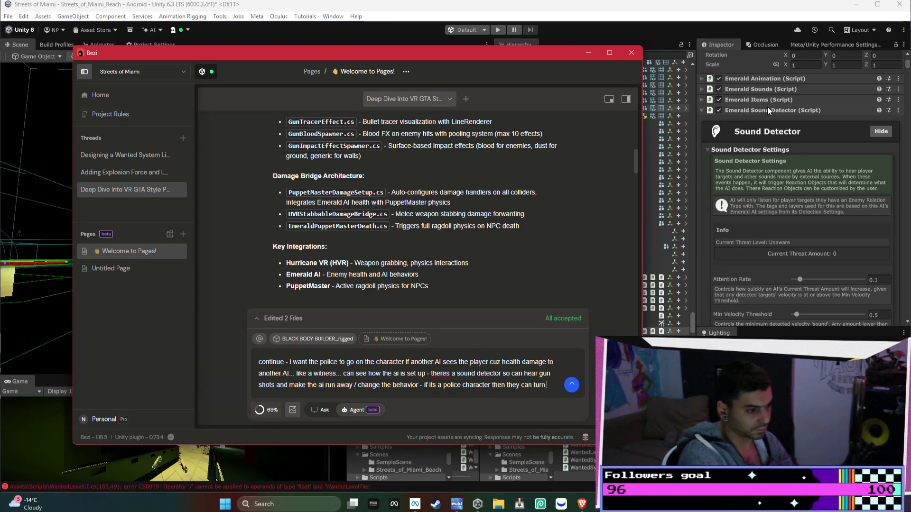
type("to an aggr")
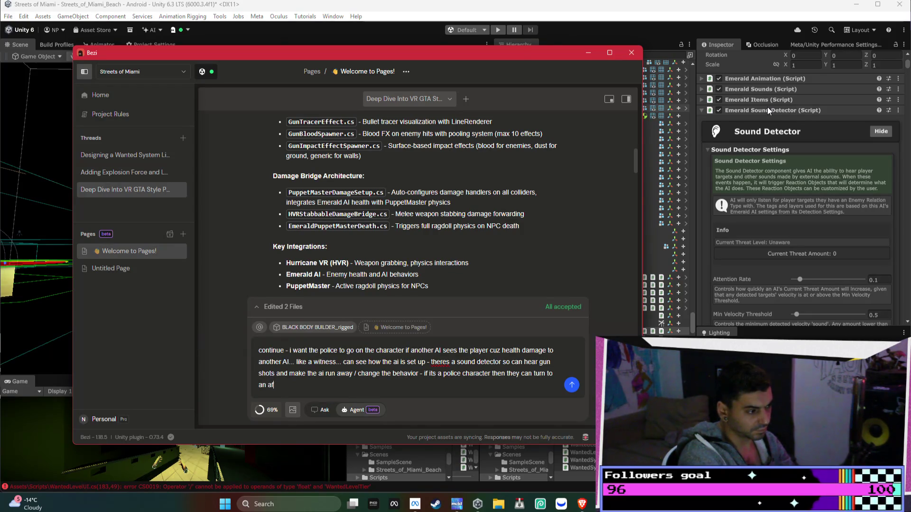
type("essive be")
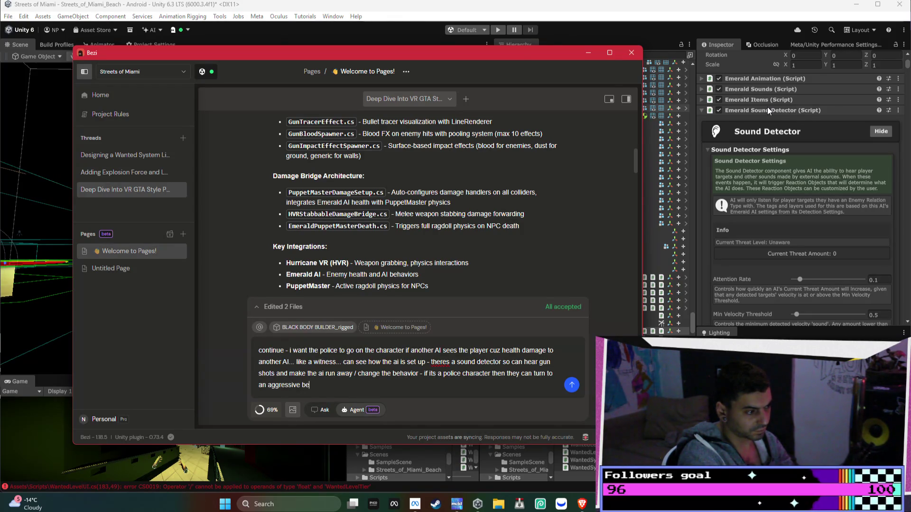
type("havior")
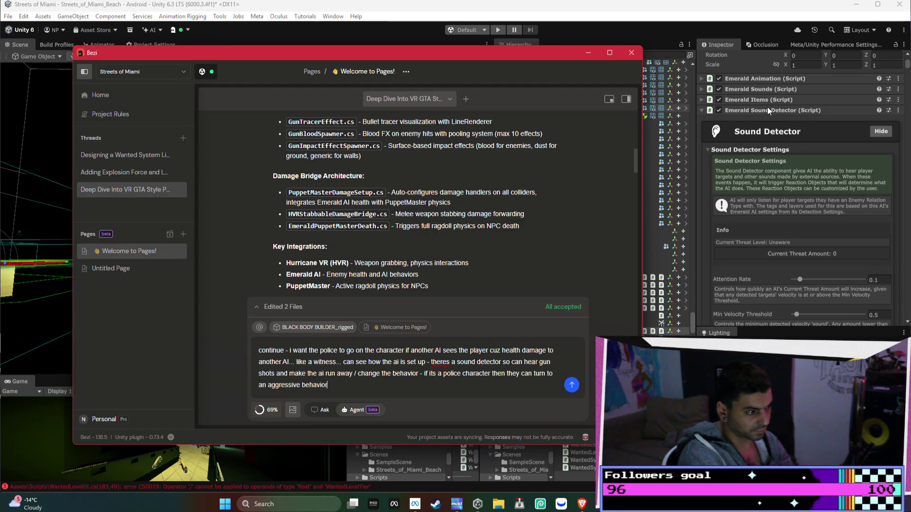
type(" and tr")
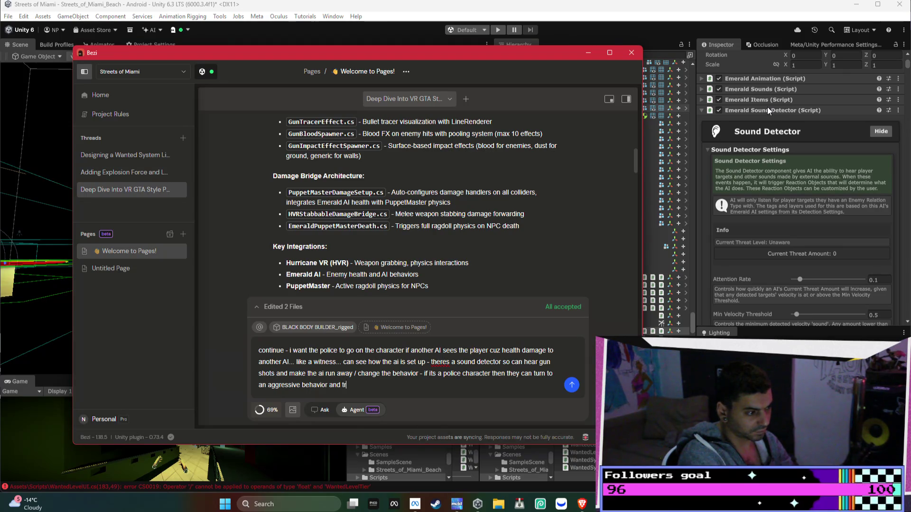
type("y and kill the player...")
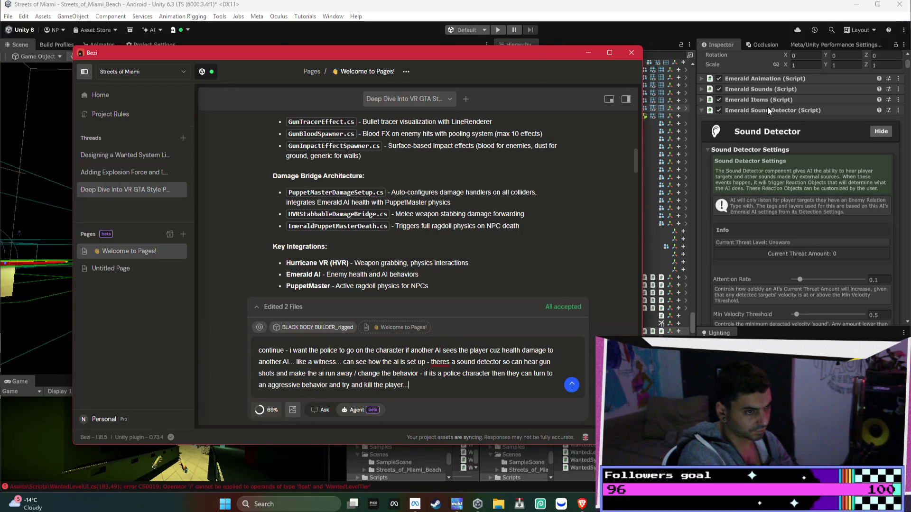
key("alt+Tab")
- Collapse the Emerald Sound Detector, Footsteps, Debugger and Target Position Modifier panels in the Inspector
left_click(768, 109)
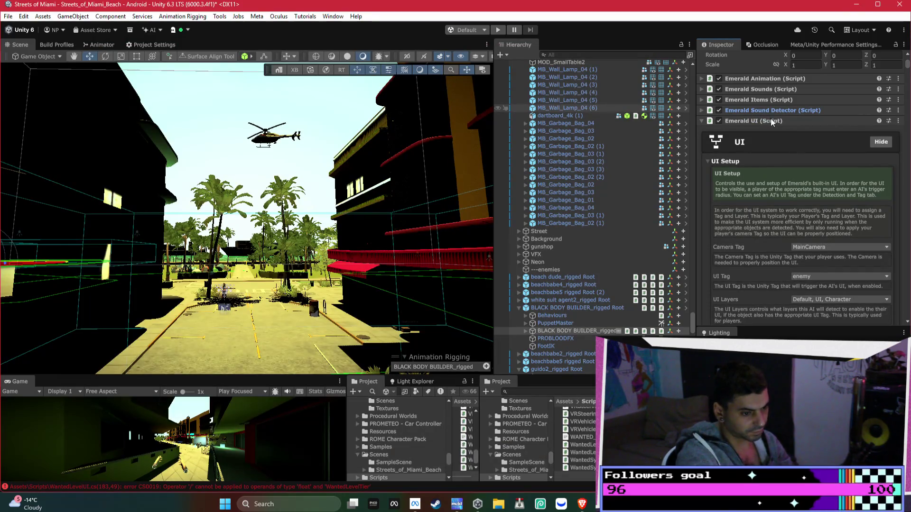
left_click(771, 131)
left_click(779, 142)
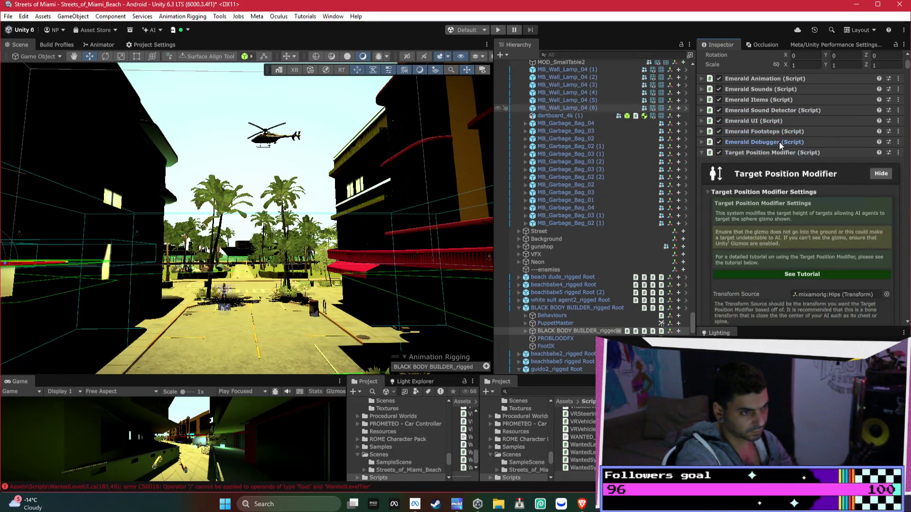
scroll(781, 190, "up", 3)
left_click(778, 207)
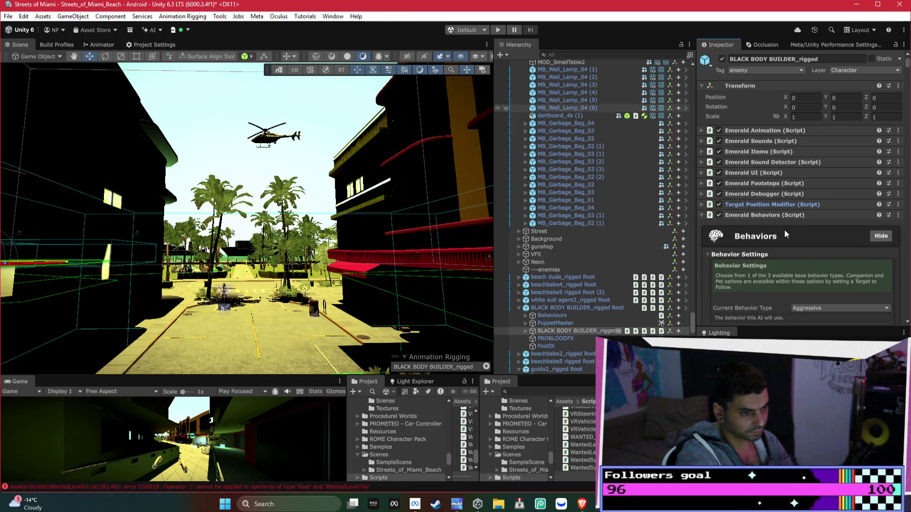
scroll(787, 232, "down", 1)
- Confirm the character's Current Behavior Type stays Aggressive, then return to Bezi
left_click(815, 281)
left_click(815, 280)
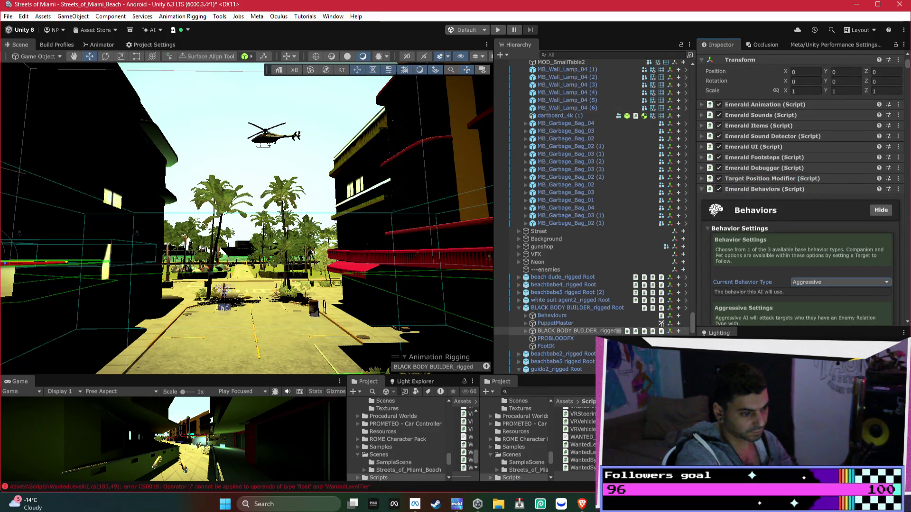
key("alt+Tab")
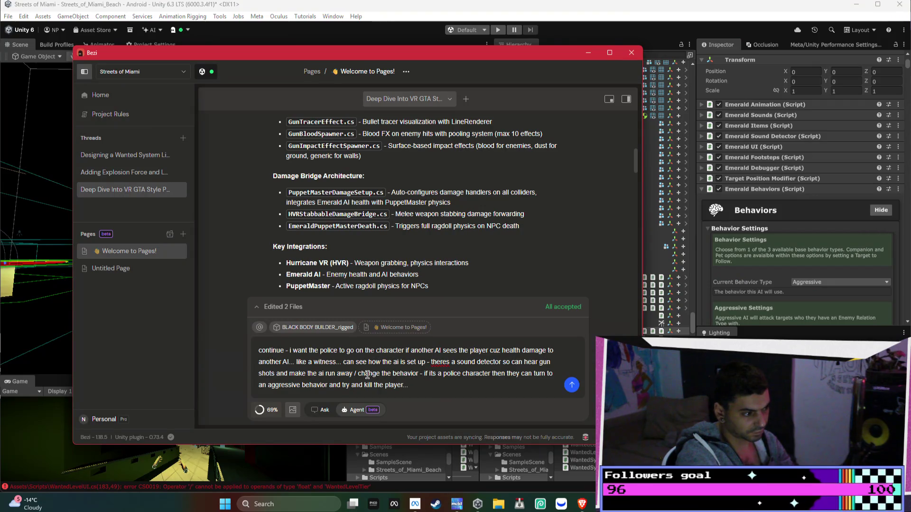
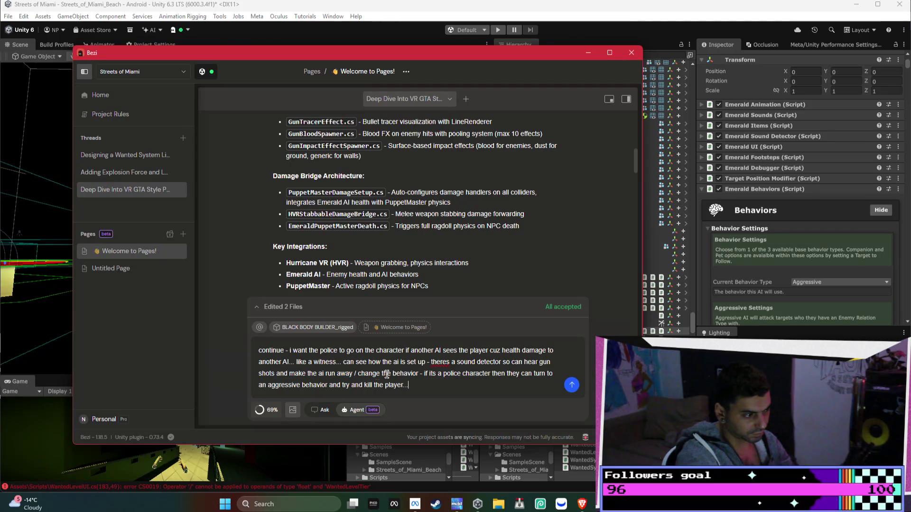
- Append 'to coward...' after 'change the behavior' in the Bezi prompt
left_click(419, 373)
type("to coward")
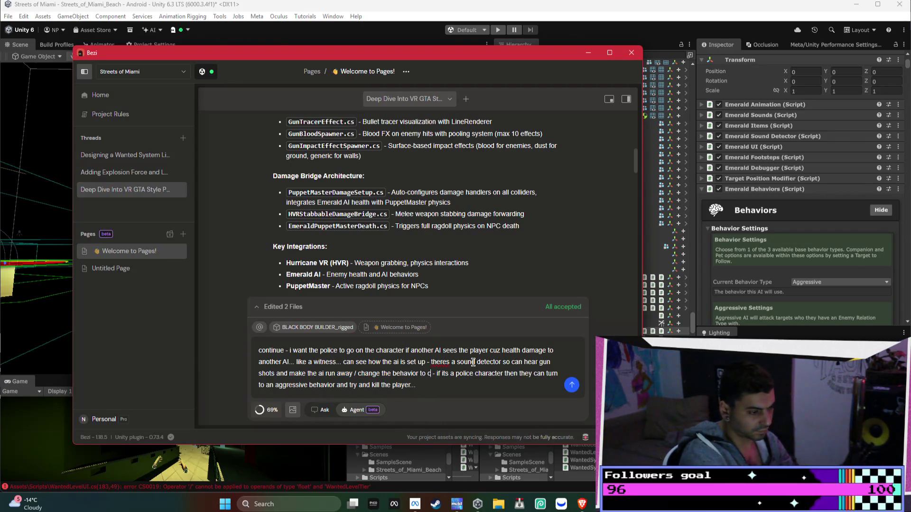
type("...")
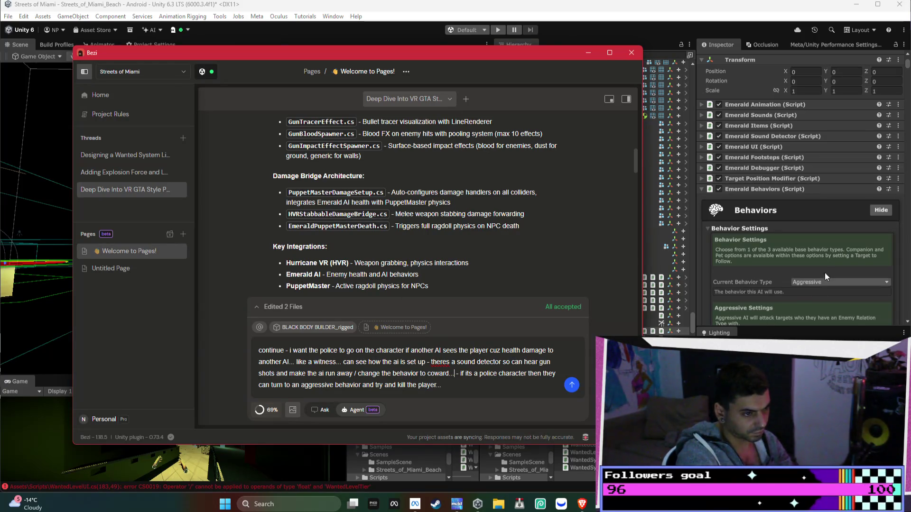
scroll(822, 277, "down", 3)
left_click(774, 137)
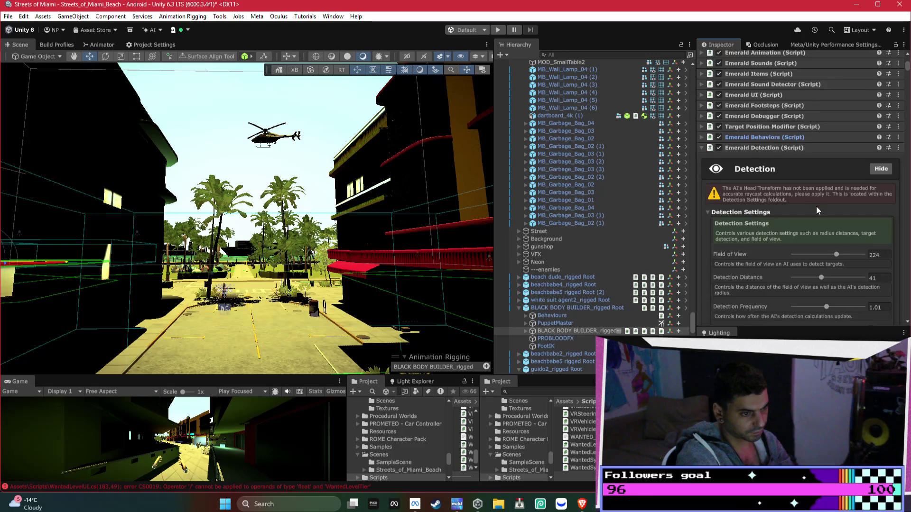
- Auto-find the Emerald Detection head transform (mixamorig:HeadTop_End) and apply it to the BLACK BODY BUILDER_rigged Root prefab
scroll(818, 209, "down", 10)
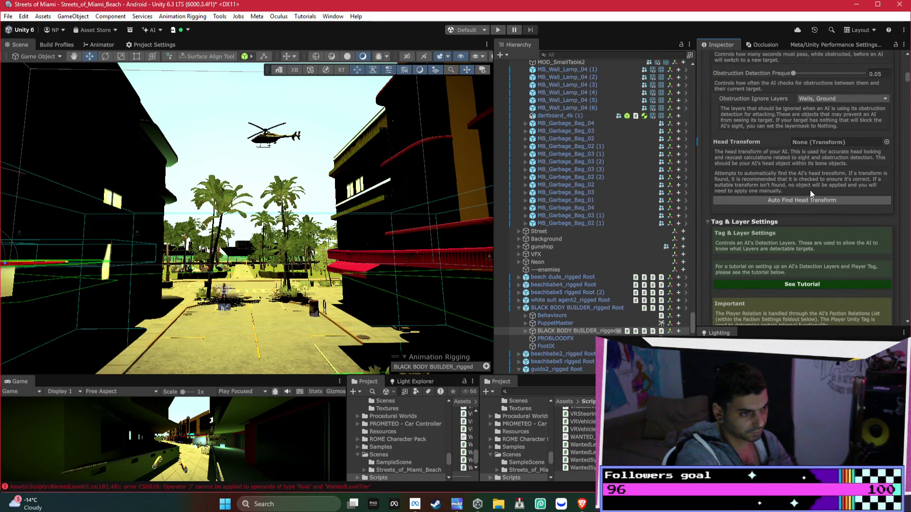
left_click(810, 198)
scroll(809, 202, "down", 2)
right_click(746, 119)
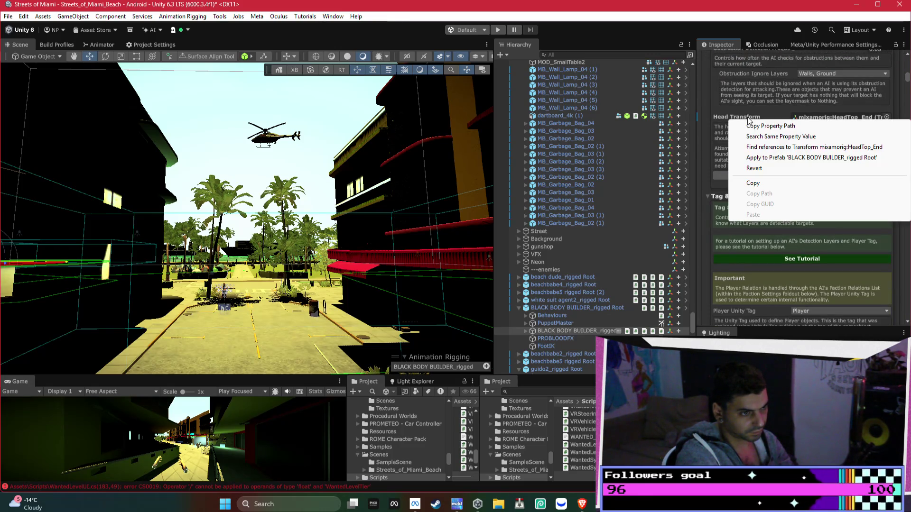
left_click(770, 157)
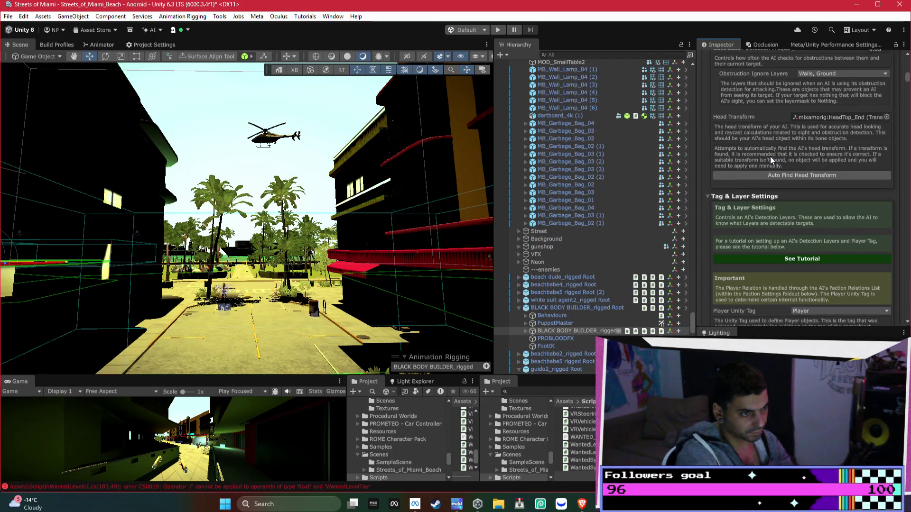
scroll(773, 166, "up", 8)
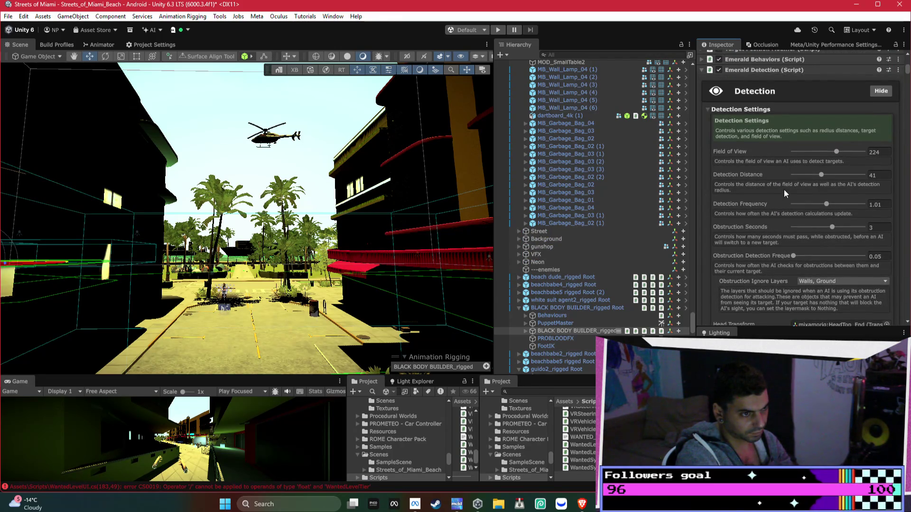
key("alt+Tab")
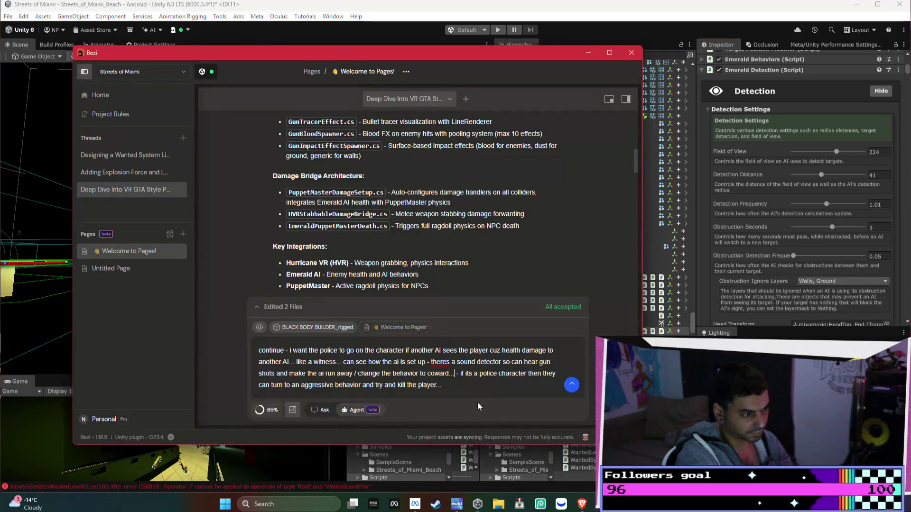
- Add that Emerald detection can read whether the player damages another player, then send the prompt
type("there is emeral")
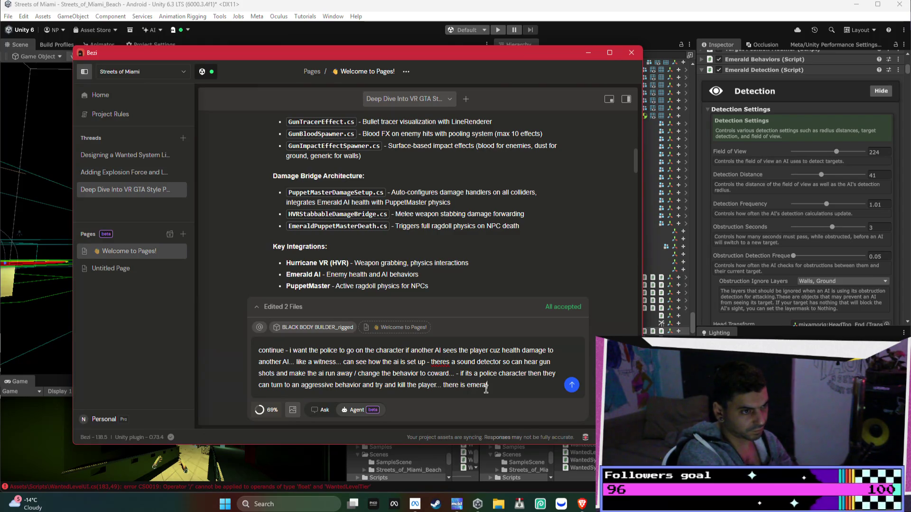
type("d detect")
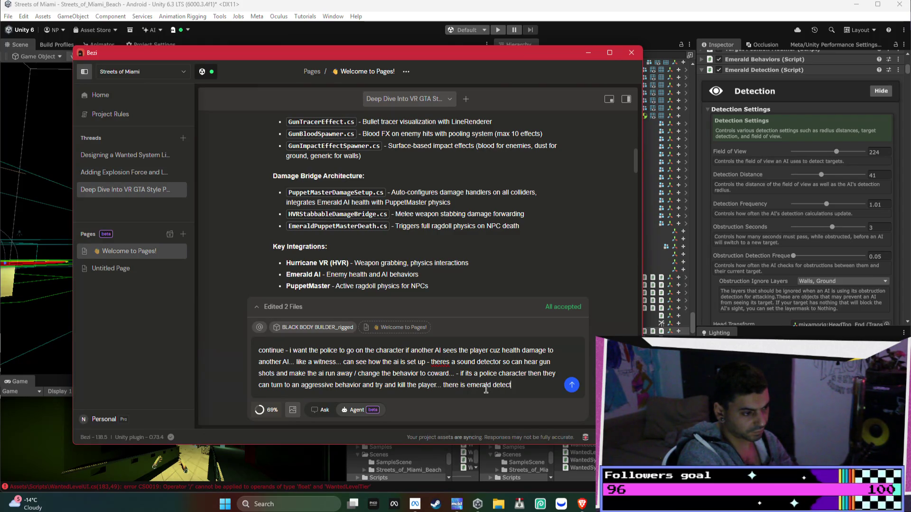
type("ion so the")
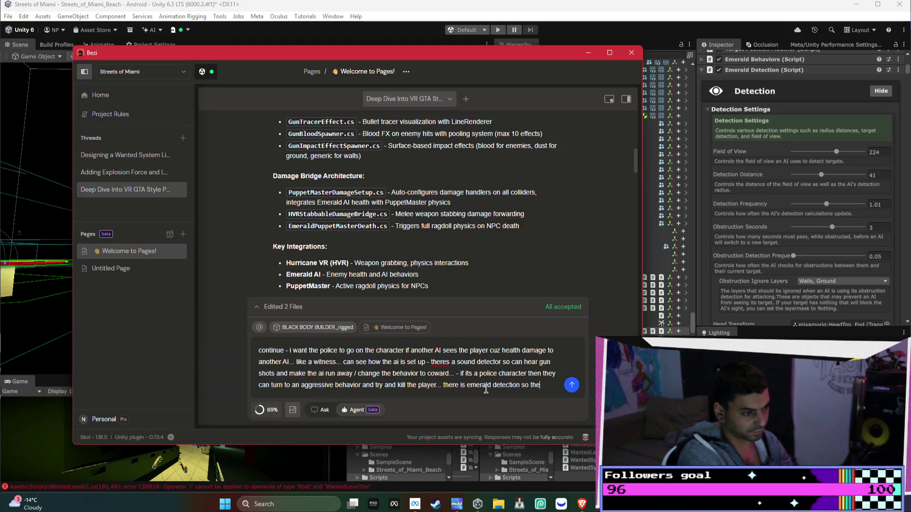
key("BackSpace")
key("BackSpace")
key("BackSpace")
type("it can read ")
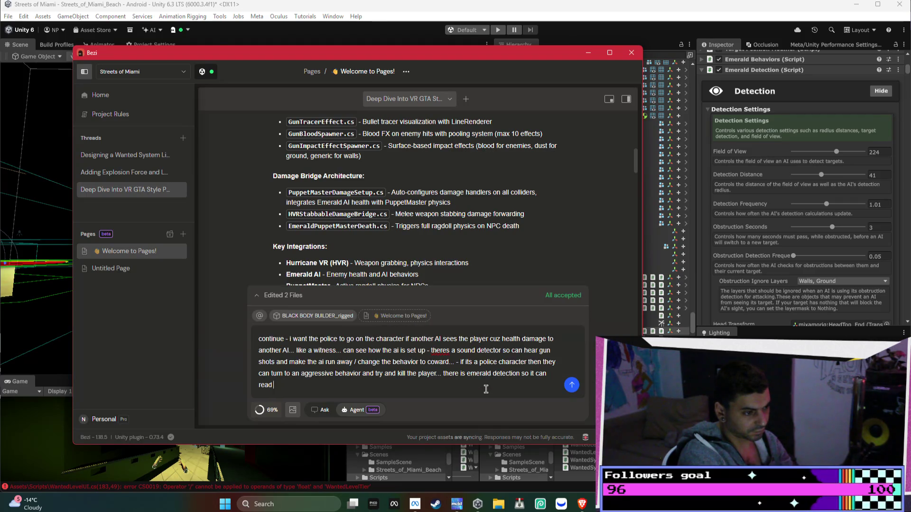
type("wether")
key("BackSpace")
key("BackSpace")
key("BackSpace")
type("if the play")
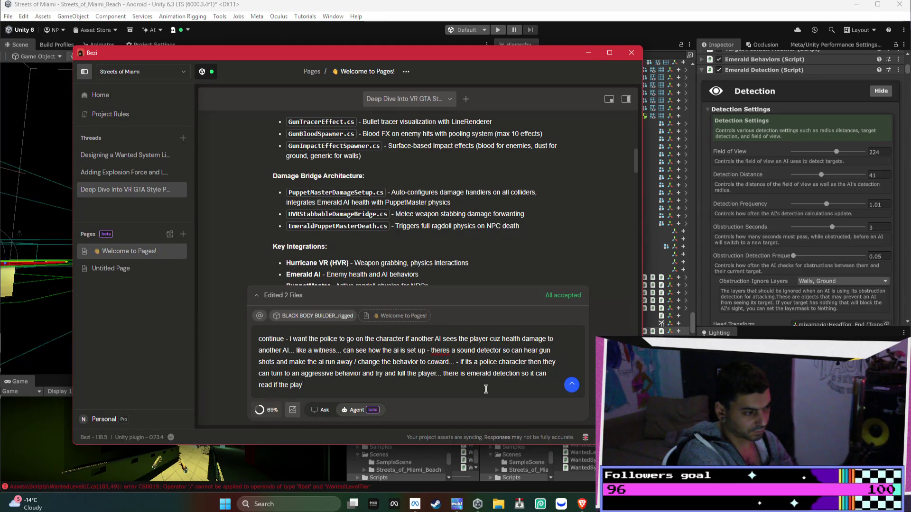
type("er is causing ")
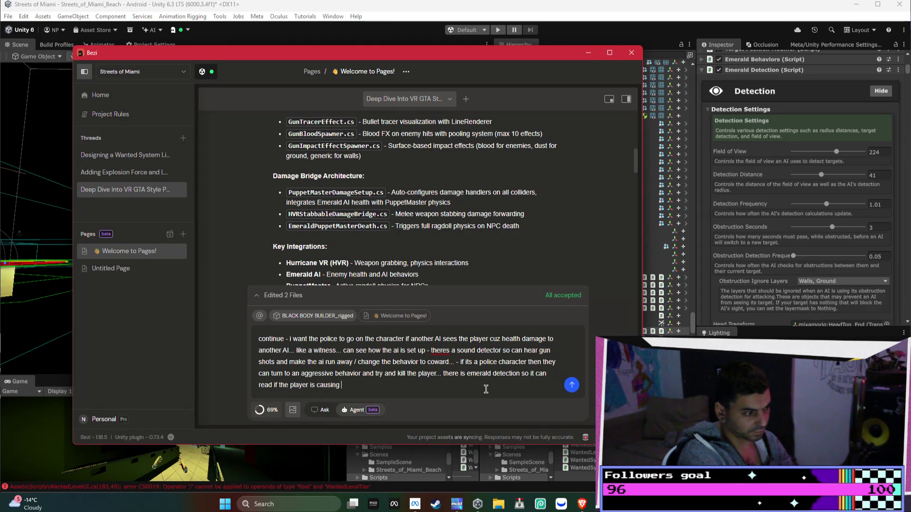
type("damage to another player")
key("Return")
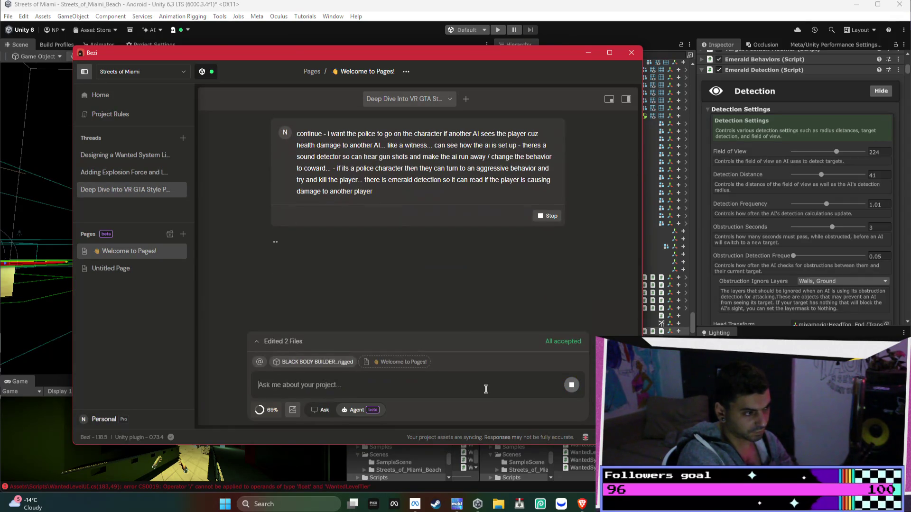
left_click(547, 216)
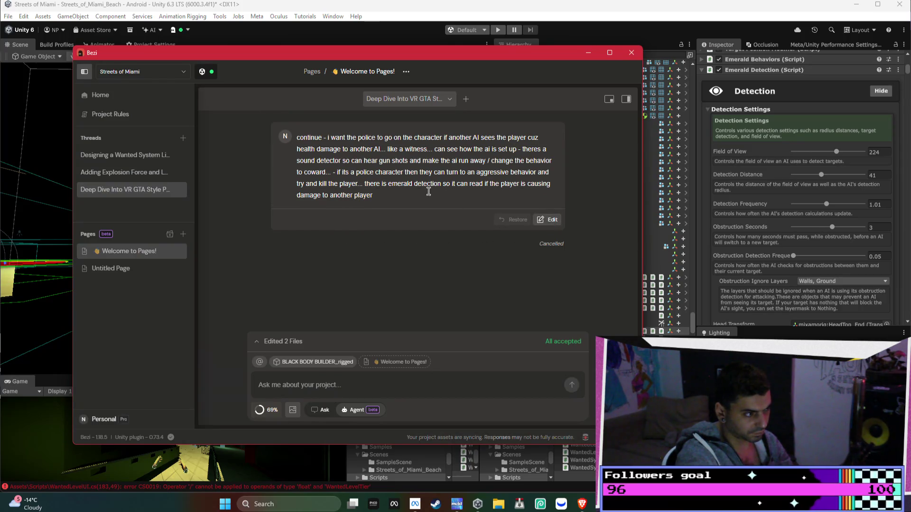
- Reopen the sent message, fix the end of 'another player' and begin a new paragraph
left_click(546, 220)
key("BackSpace")
key("BackSpace")
key("BackSpace")
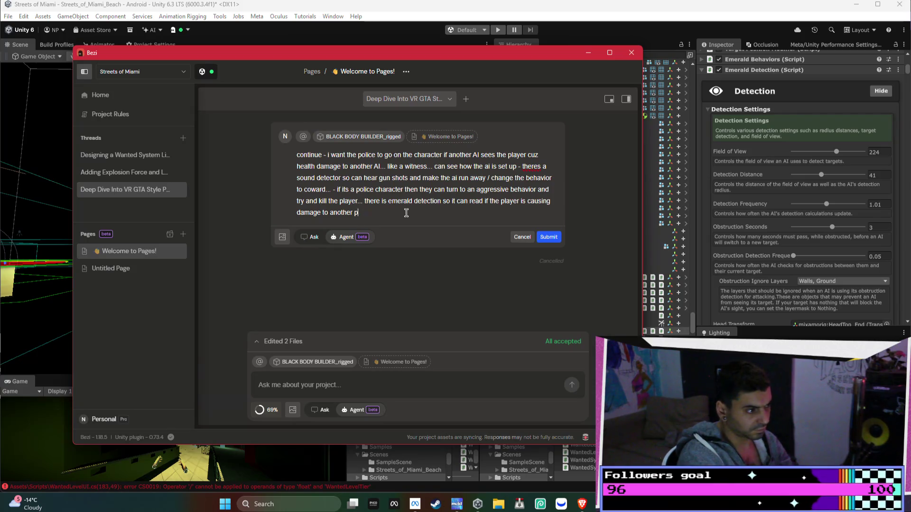
type("character")
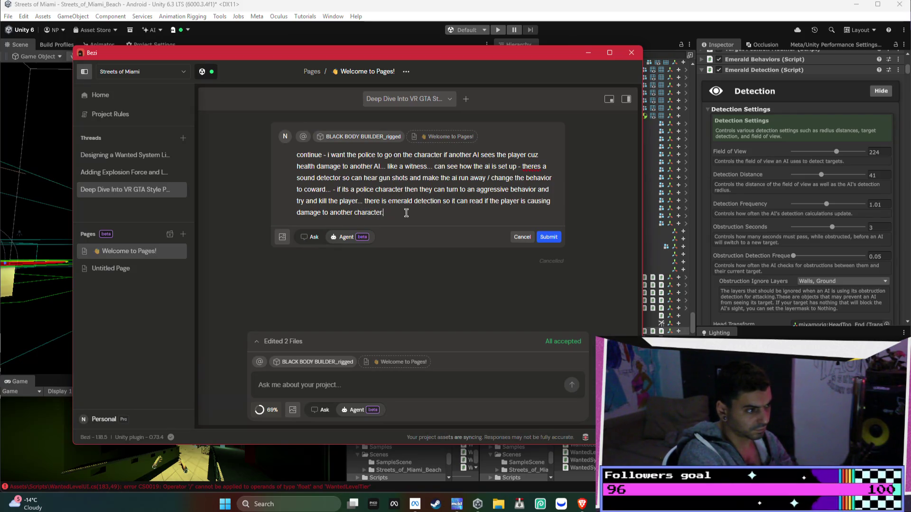
key("shift+Return")
key("shift+Return")
key("shift+Return")
type("I")
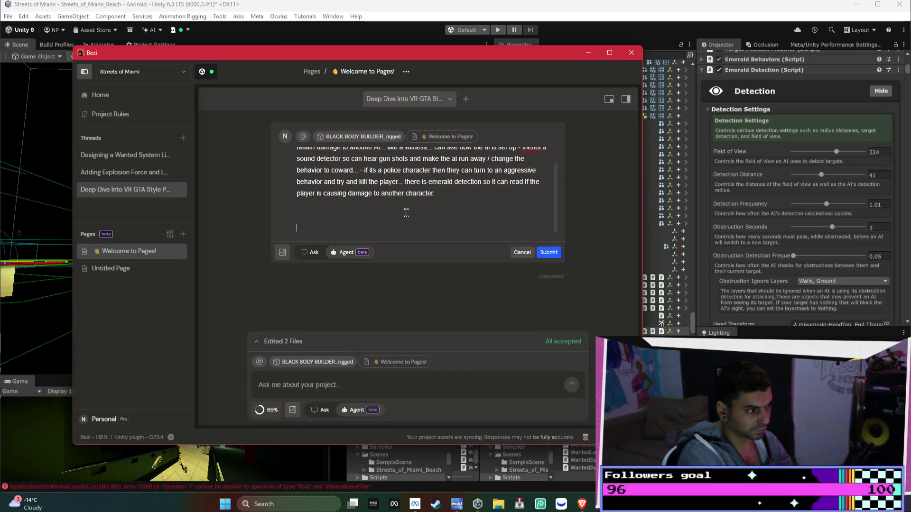
key("BackSpace")
key("BackSpace")
key("BackSpace")
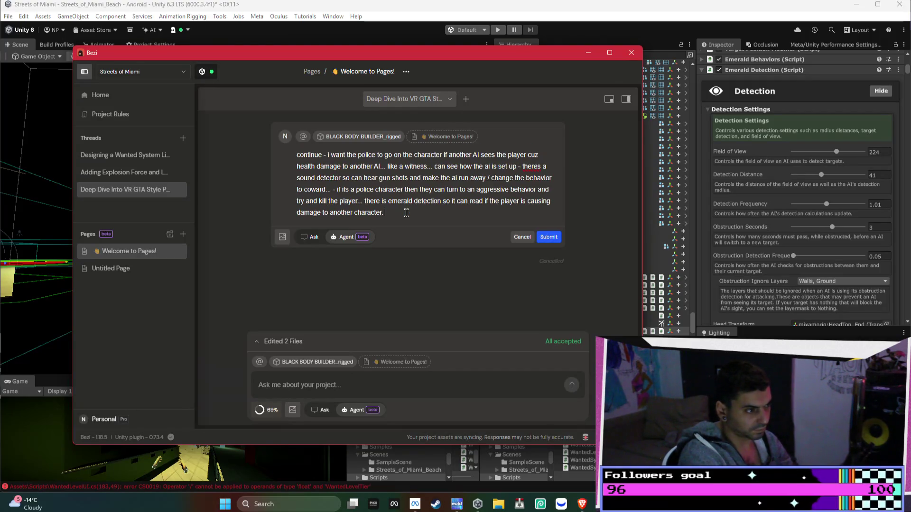
type("i is ")
type("se ther")
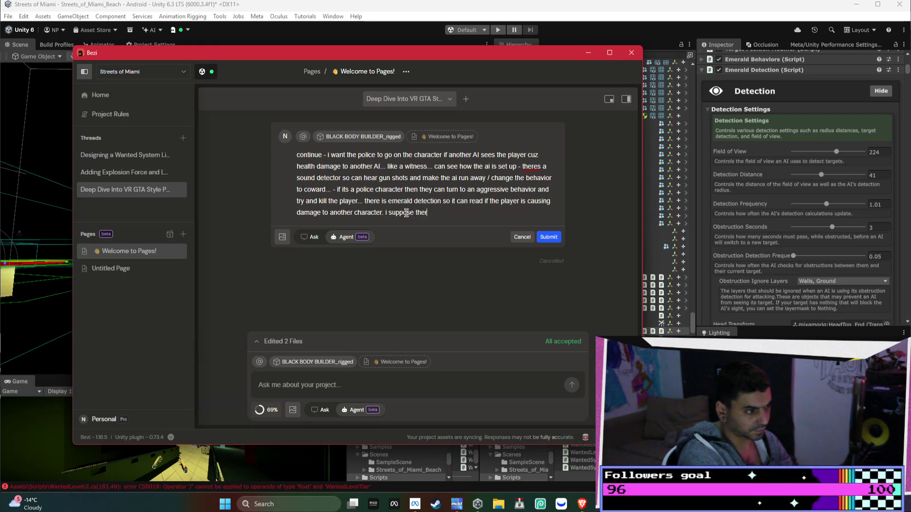
key("BackSpace")
key("BackSpace")
key("BackSpace")
type("it would be easy")
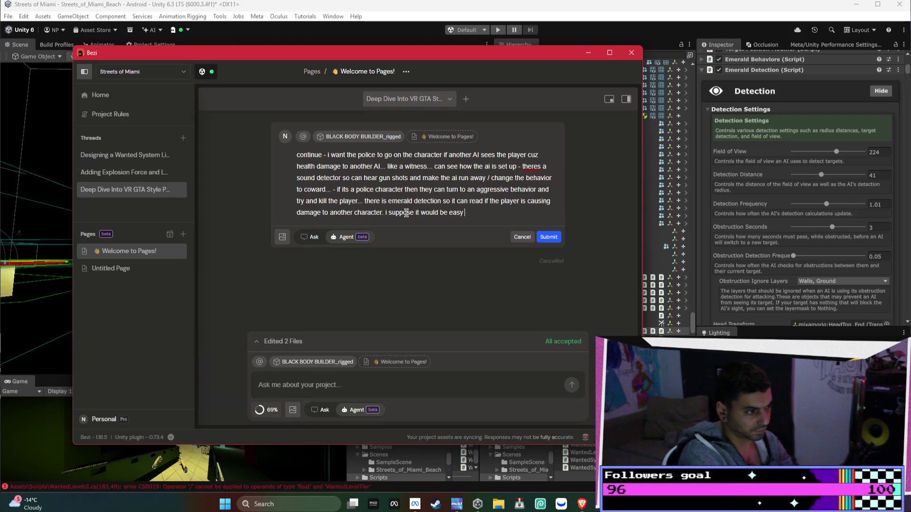
- Ask for police prefabs per star level, scaling up with different police characters and helicopters, and send
type("for me to put in th")
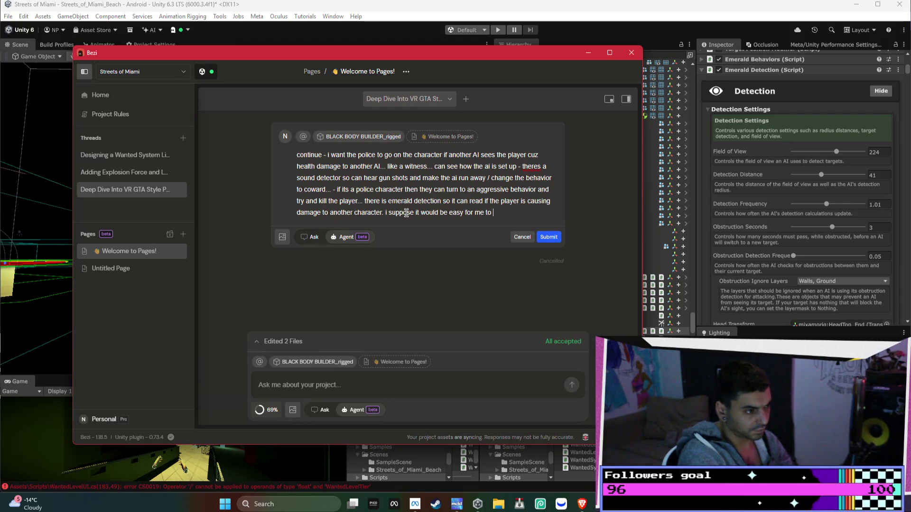
type("e prefabs of the type of polic")
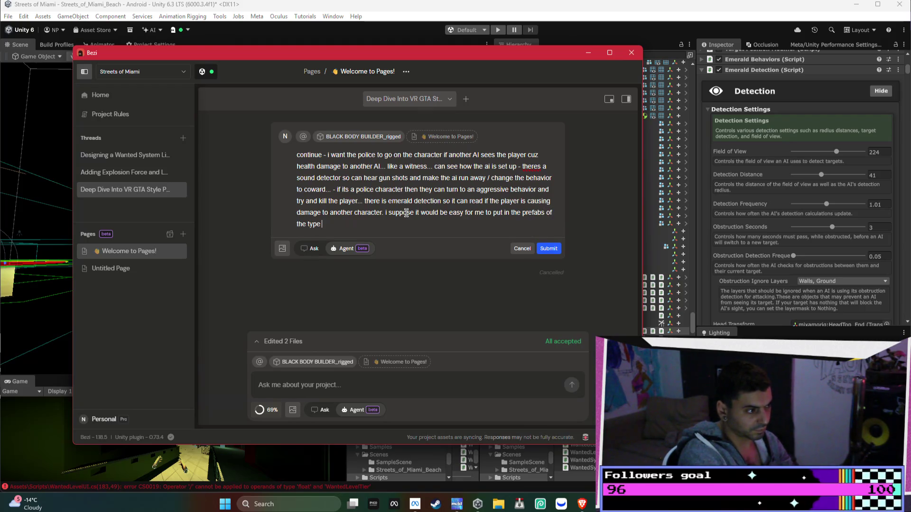
type("e characters")
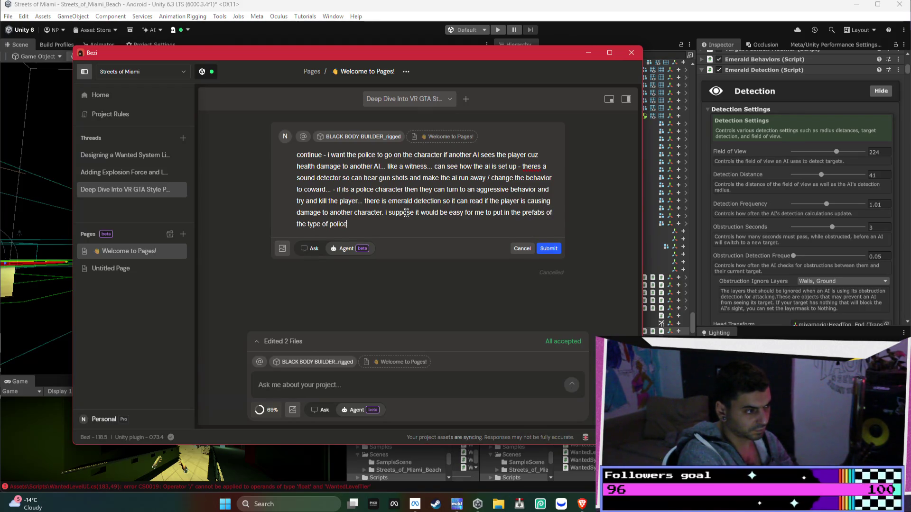
type(" tha")
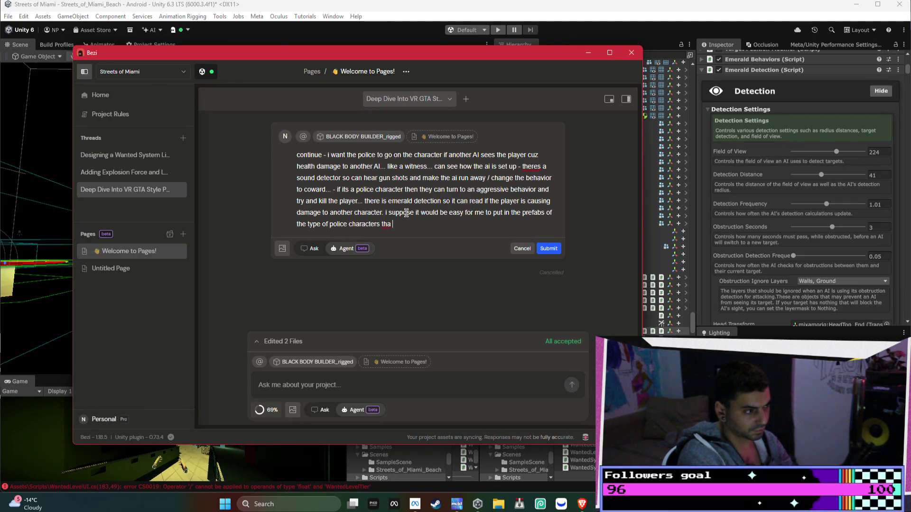
type("t come out at ea")
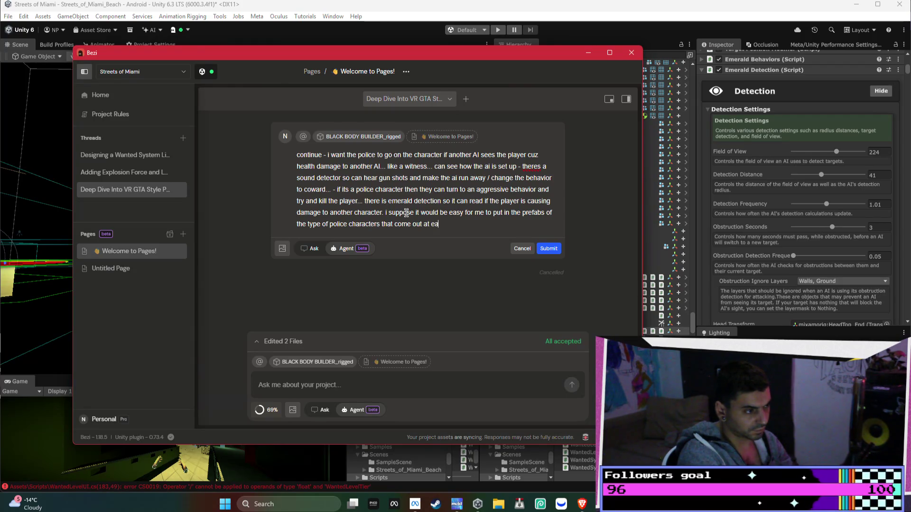
type("ch star level /")
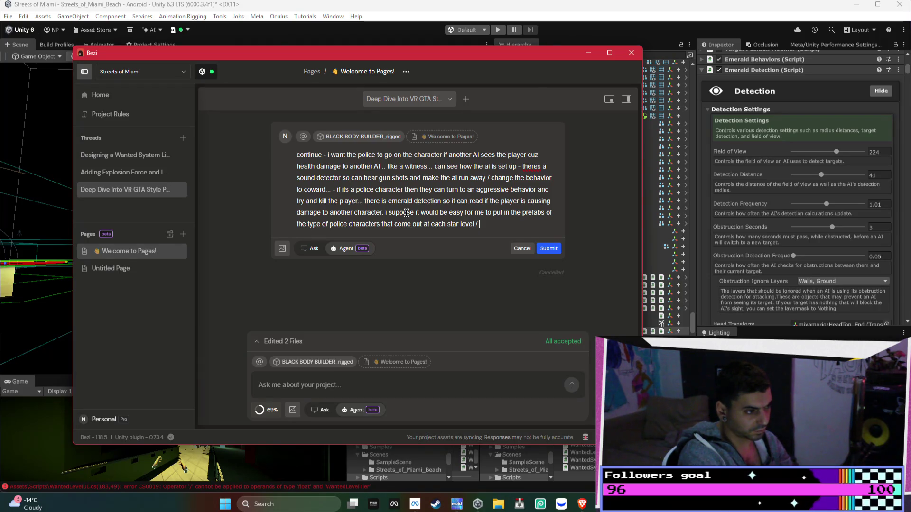
key("BackSpace")
key("BackSpace")
type("have it c")
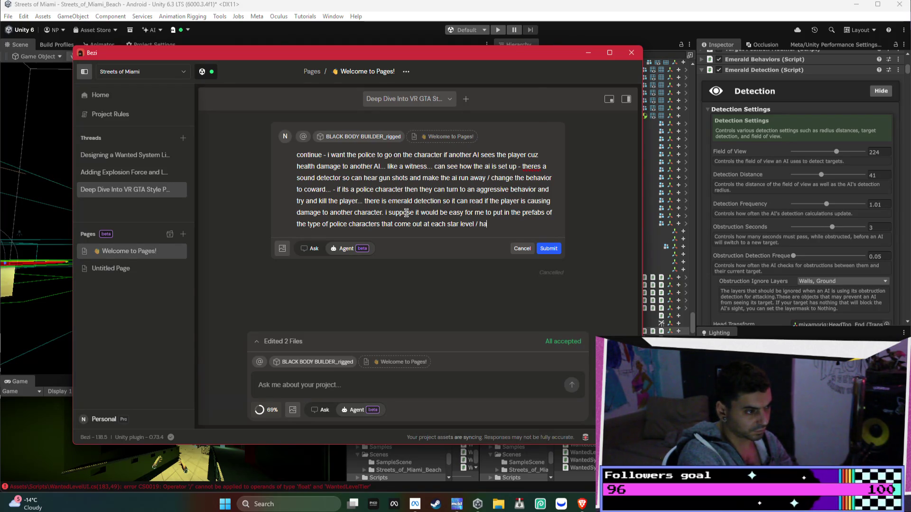
key("BackSpace")
type("sc")
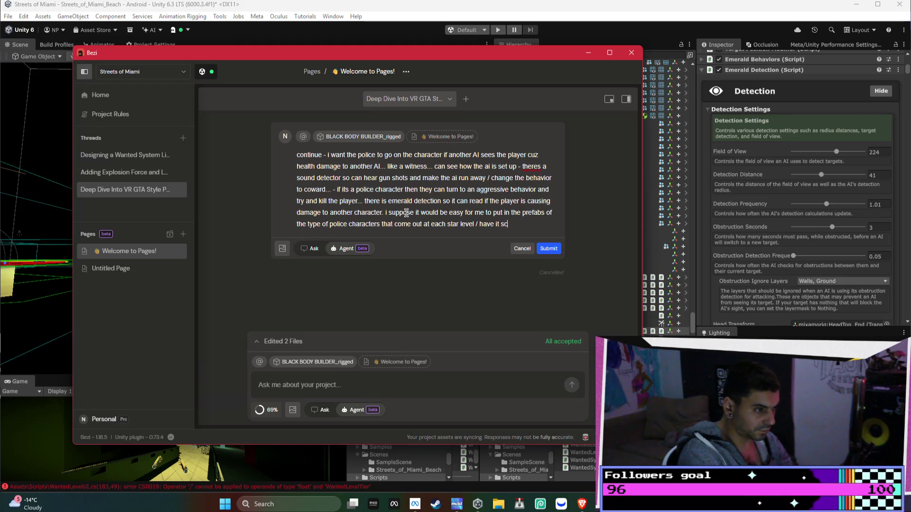
type("ale as it goe")
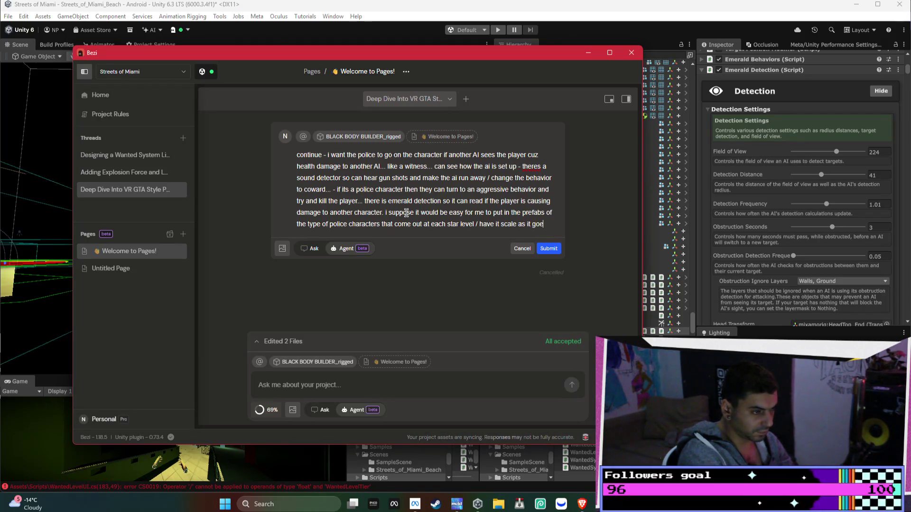
type("s up with diff")
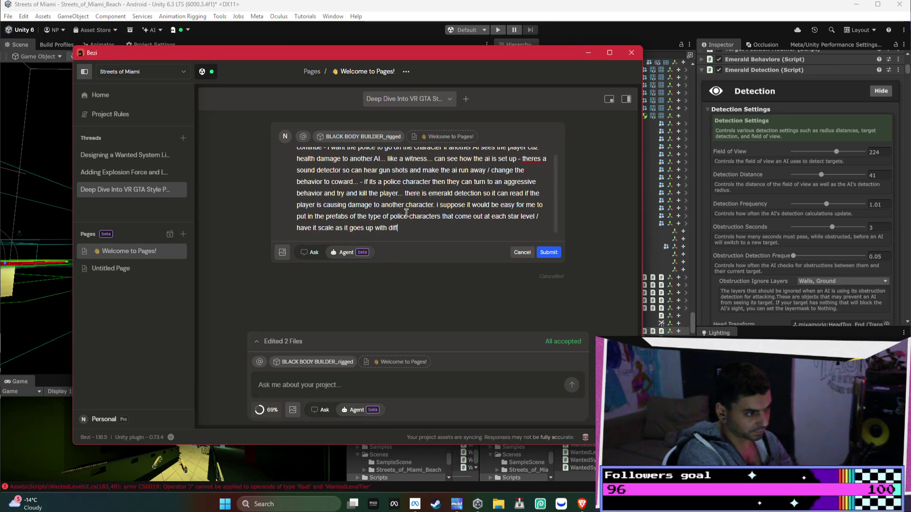
type(" police charac")
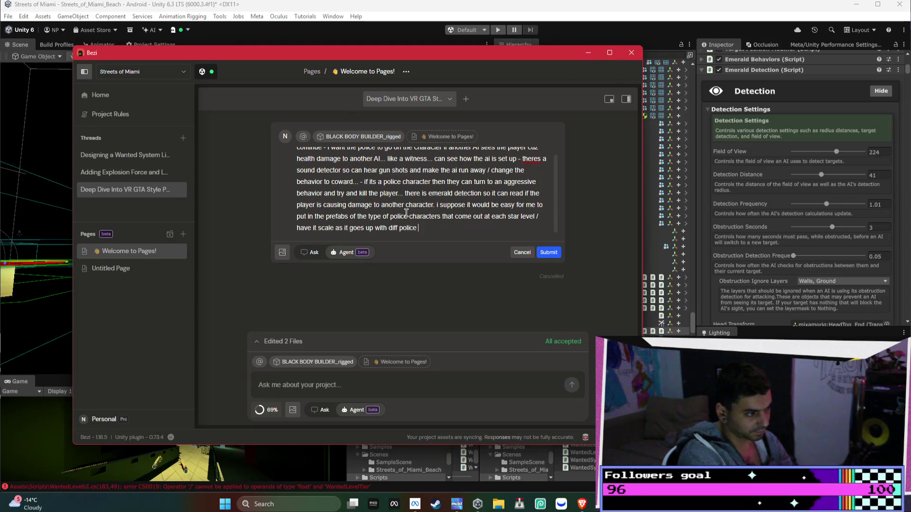
type("ters a")
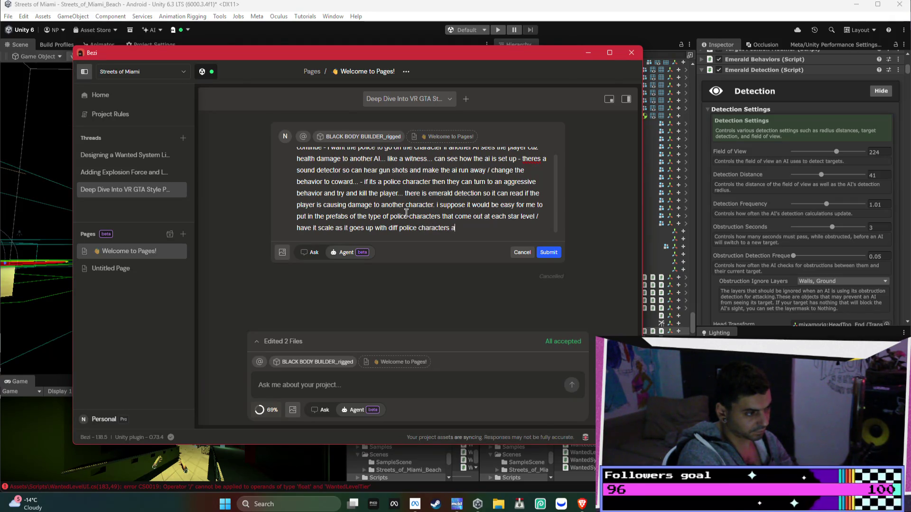
type("nd helicopter...")
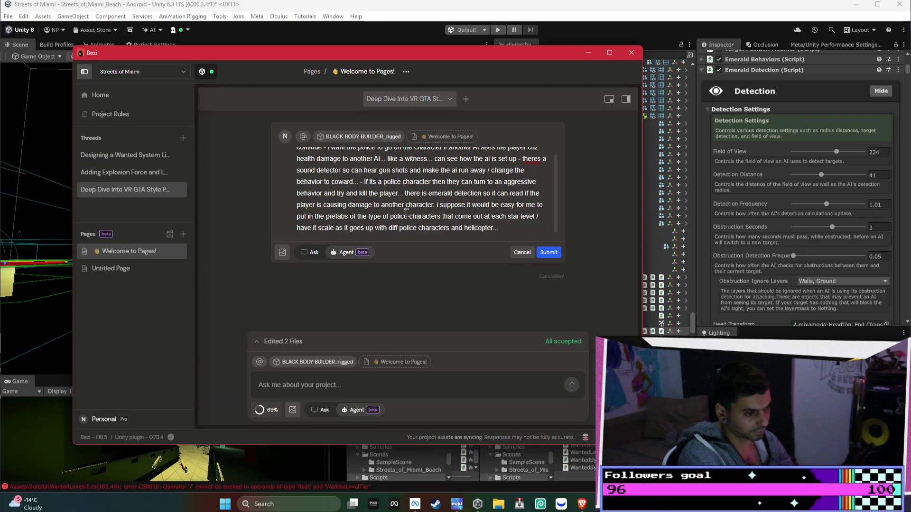
key("Return")
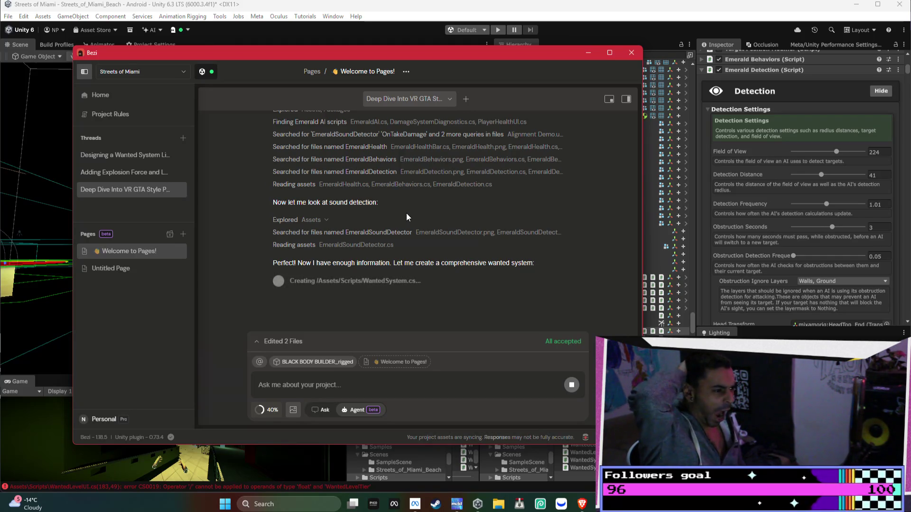
- Wait while the agent studies the Emerald AI scripts and starts building WantedSystem.cs
scroll(419, 195, "up", 2)
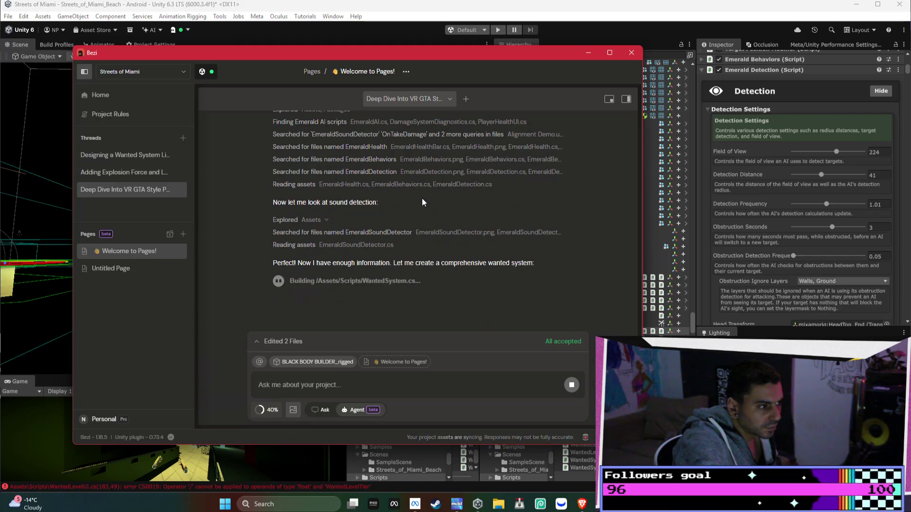
mouse_move(582, 504)
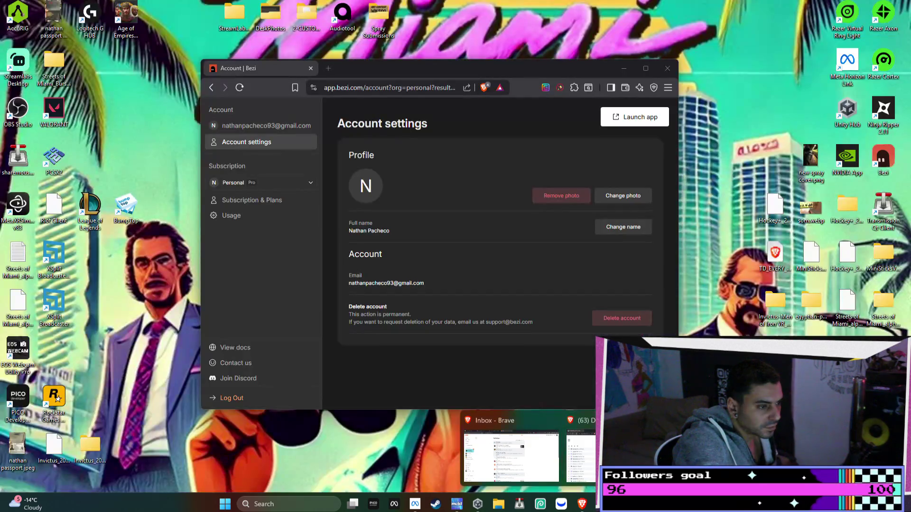
left_click(664, 450)
left_click(251, 200)
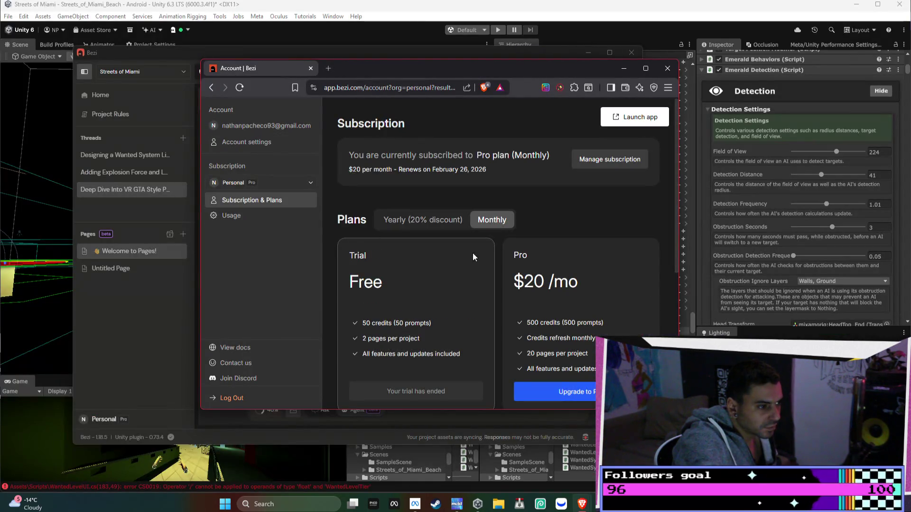
scroll(543, 273, "down", 2)
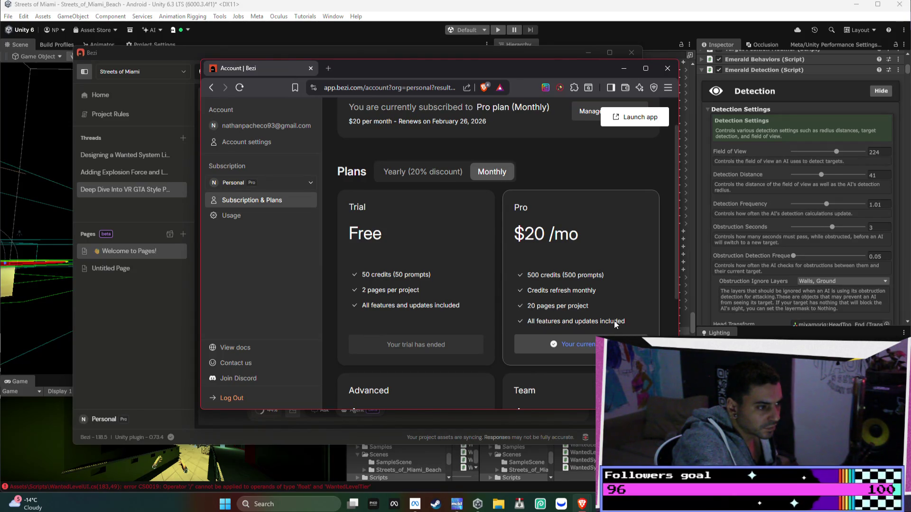
scroll(614, 321, "down", 4)
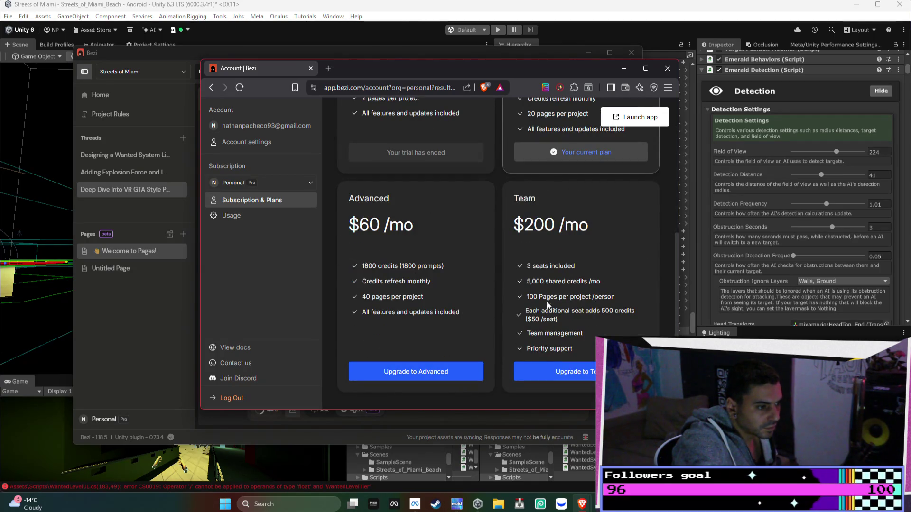
scroll(539, 269, "up", 5)
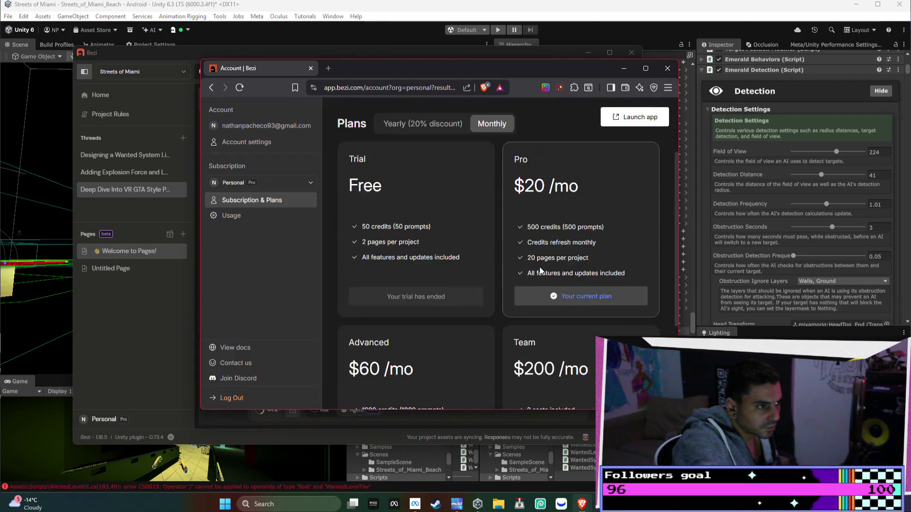
left_click(311, 69)
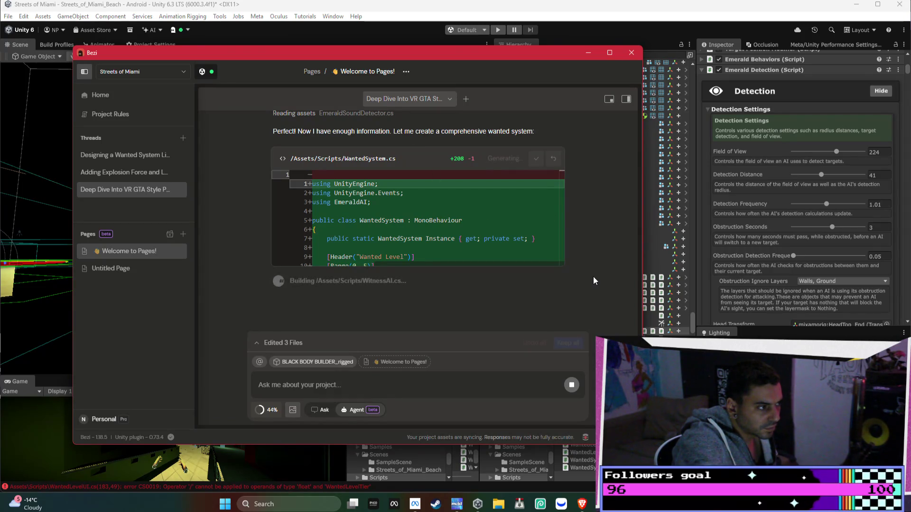
- Hide the chat and try opening the 'Designing a Wanted System' thread, cancelling the pending-changes prompt
left_click(611, 99)
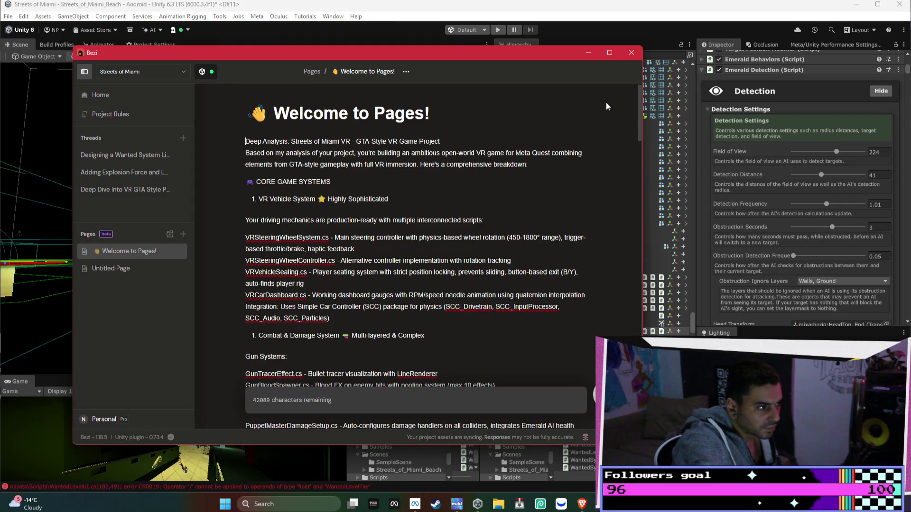
scroll(517, 166, "down", 5)
scroll(517, 166, "up", 4)
left_click(136, 159)
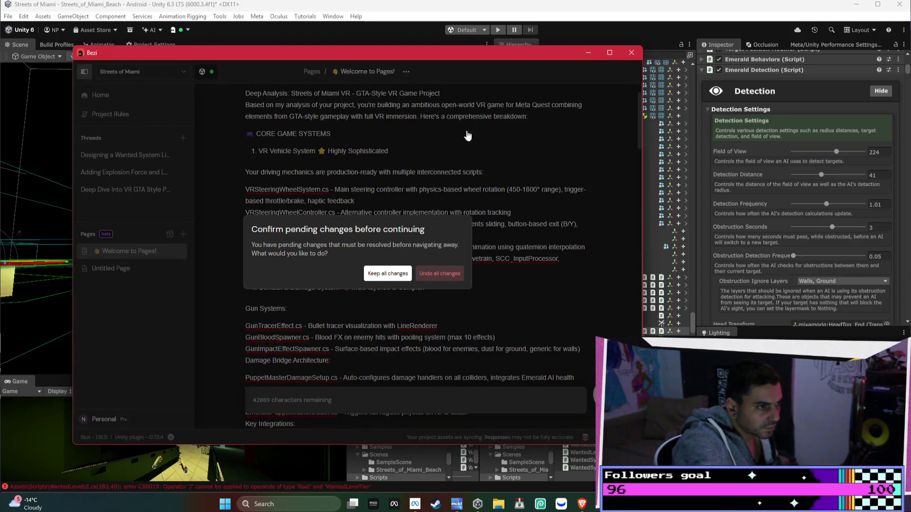
left_click(531, 133)
- Switch to the 'Designing a Wanted System' thread, keeping all pending changes
scroll(539, 270, "down", 15)
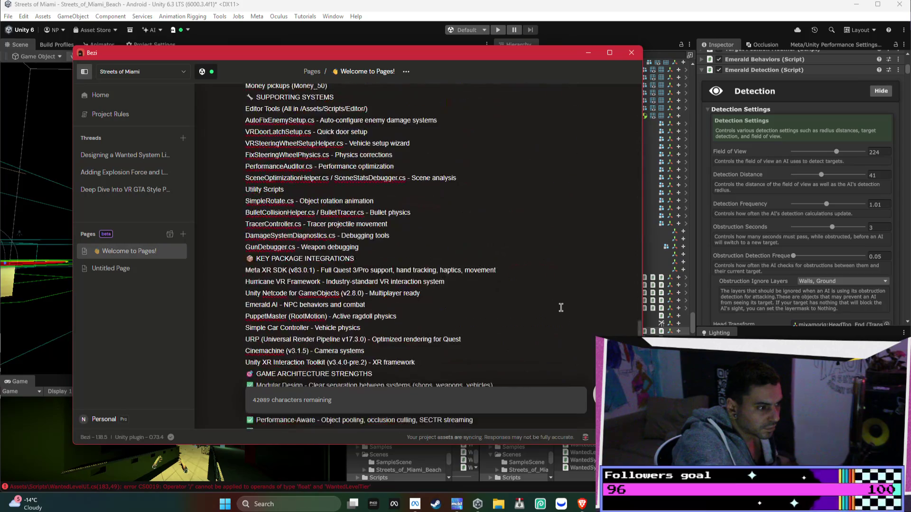
scroll(561, 307, "down", 6)
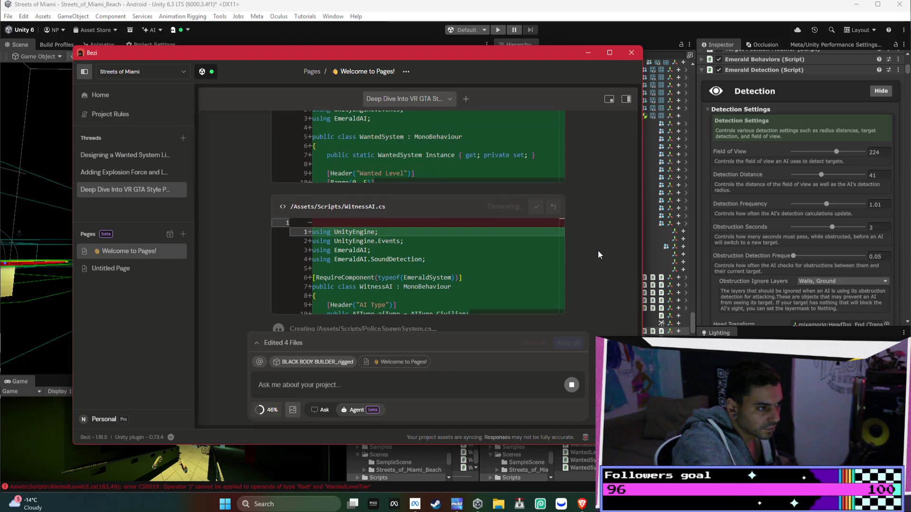
scroll(597, 254, "up", 3)
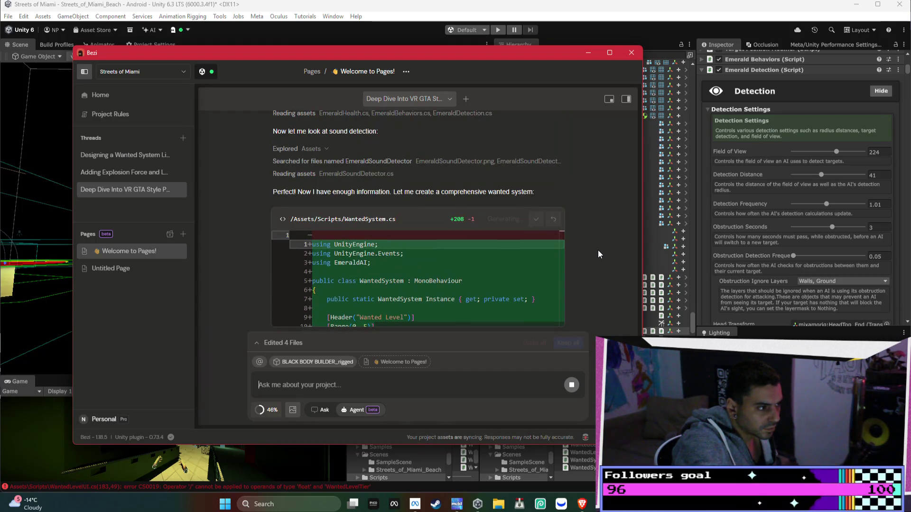
scroll(598, 251, "up", 10)
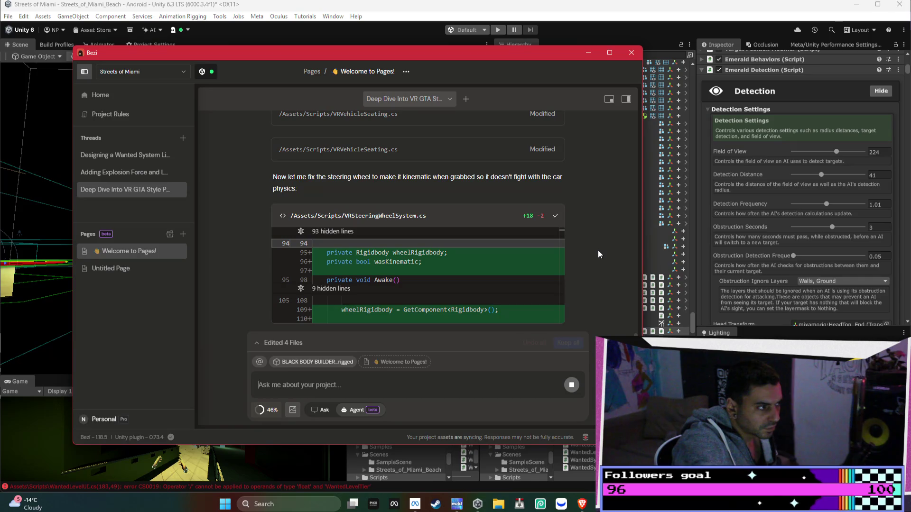
scroll(598, 254, "down", 4)
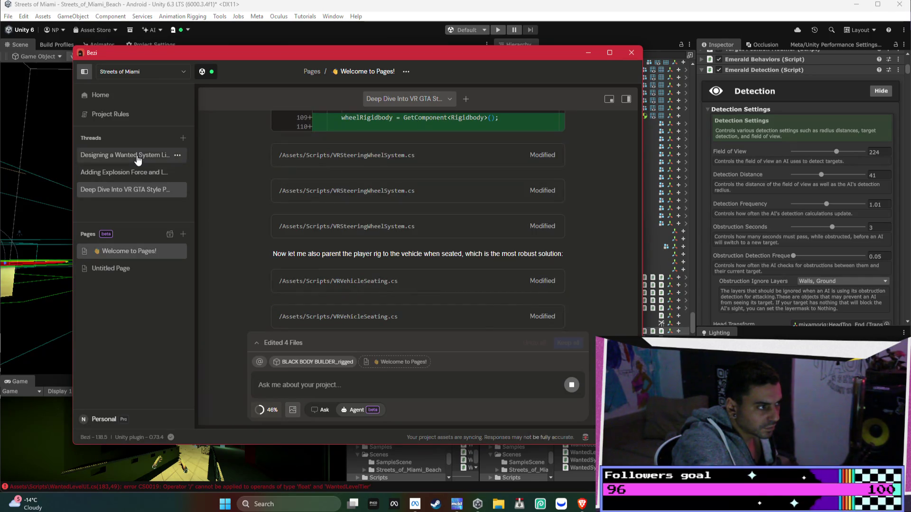
left_click(137, 158)
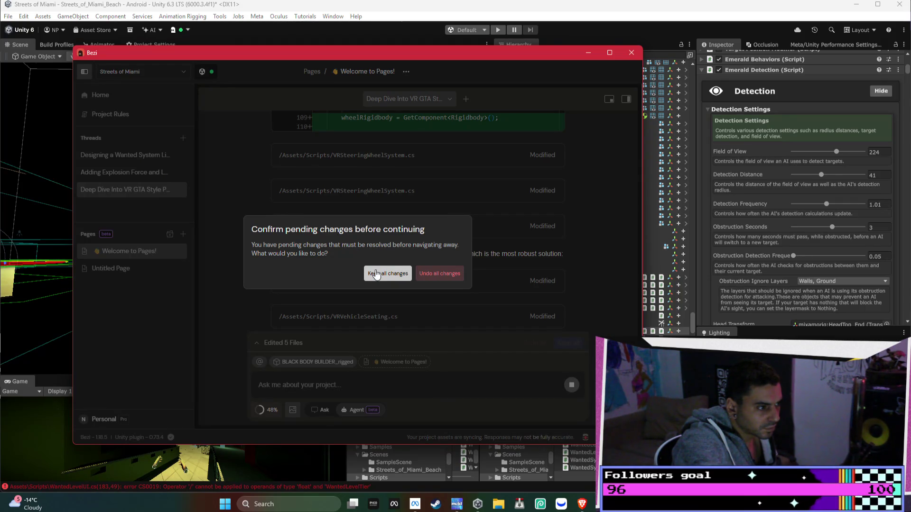
left_click(375, 275)
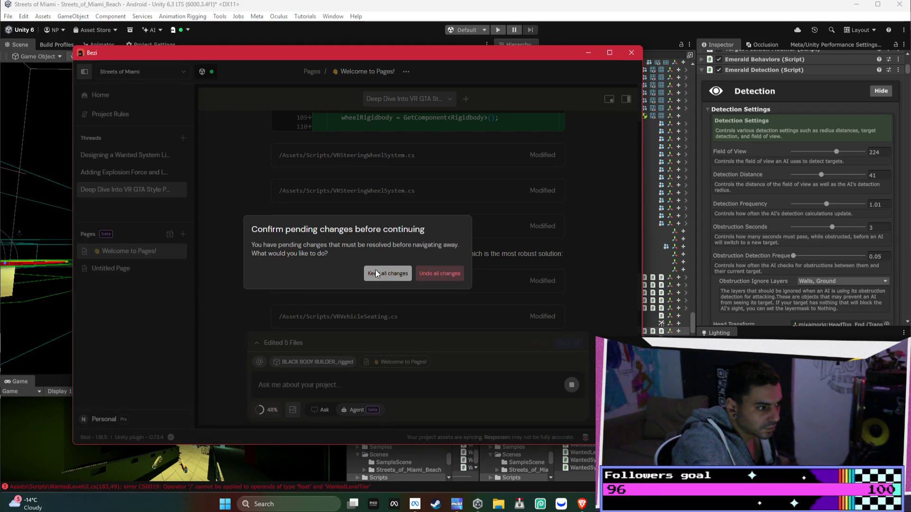
scroll(383, 253, "up", 10)
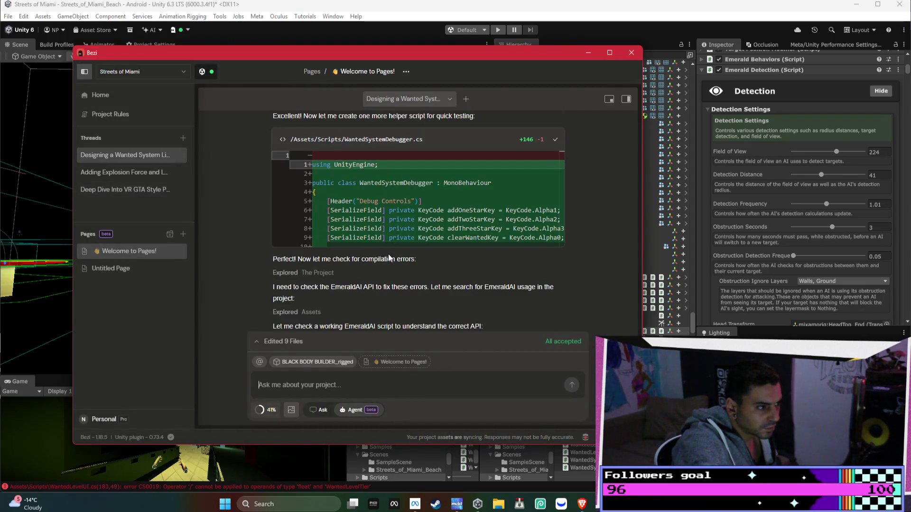
- Revisit the 'Deep Dive Into VR GTA Style' thread and select its prompt text
scroll(403, 246, "up", 10)
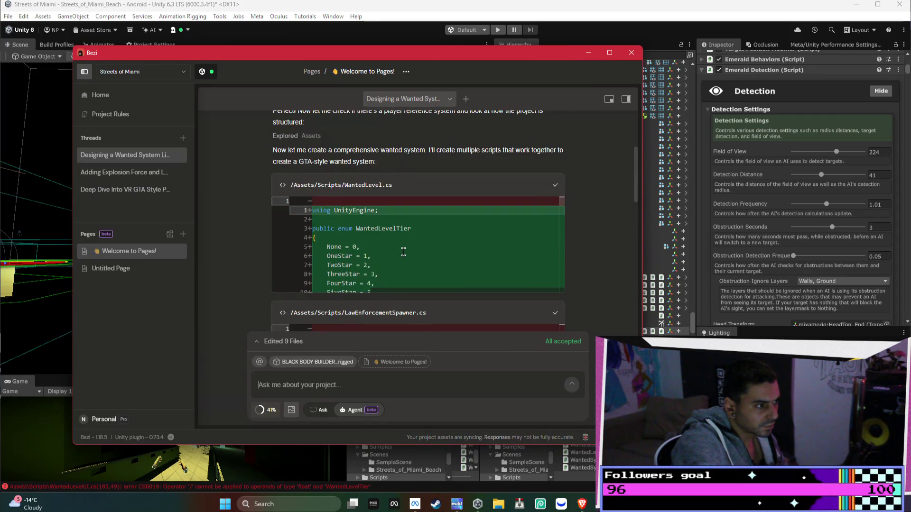
scroll(403, 252, "up", 5)
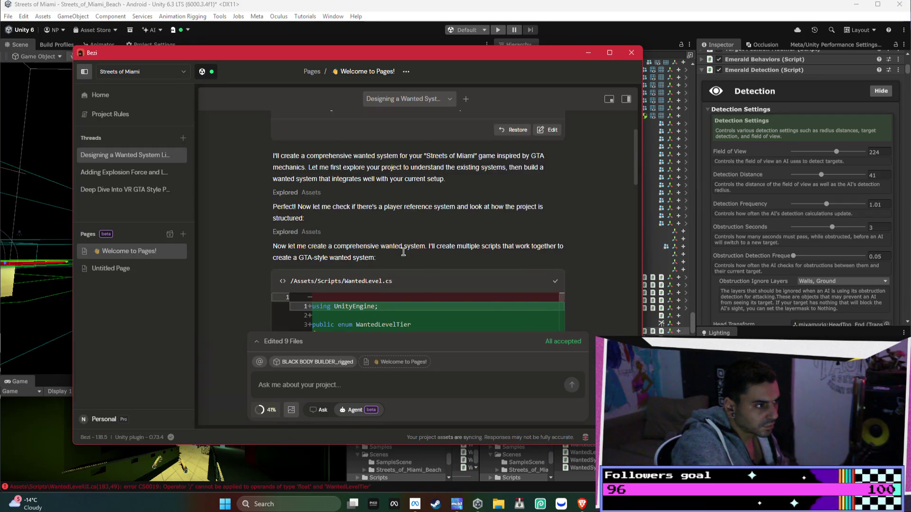
scroll(404, 256, "down", 20)
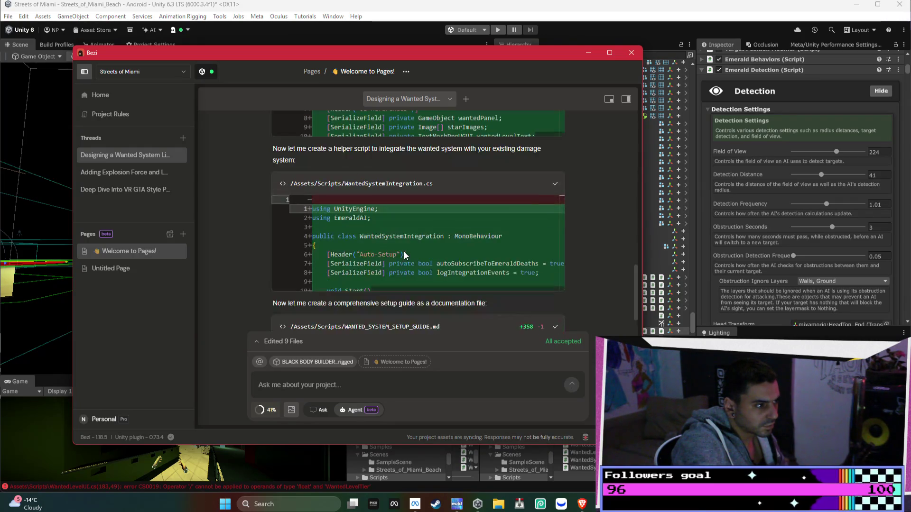
left_click(109, 190)
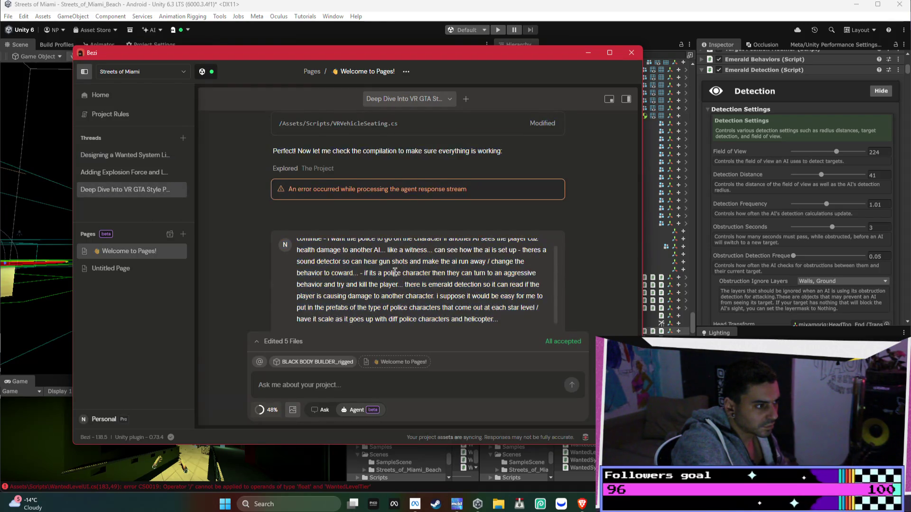
scroll(474, 256, "down", 5)
scroll(501, 238, "up", 3)
mouse_move(501, 238)
left_mouse_down()
mouse_move(287, 159)
mouse_move(283, 180)
left_mouse_up()
key("ctrl+c")
left_click(125, 155)
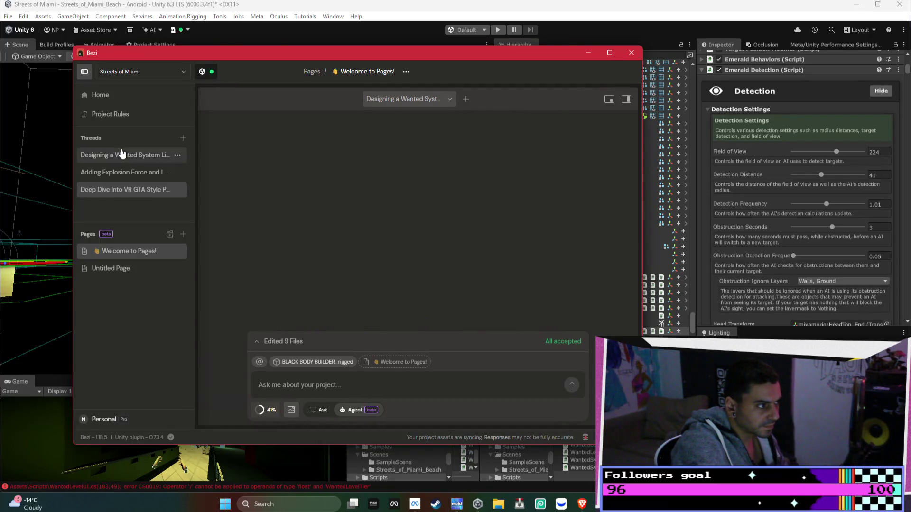
- Paste the witnesses-bring-police prompt into the Wanted System thread and send it
left_click(362, 385)
key("ctrl+v")
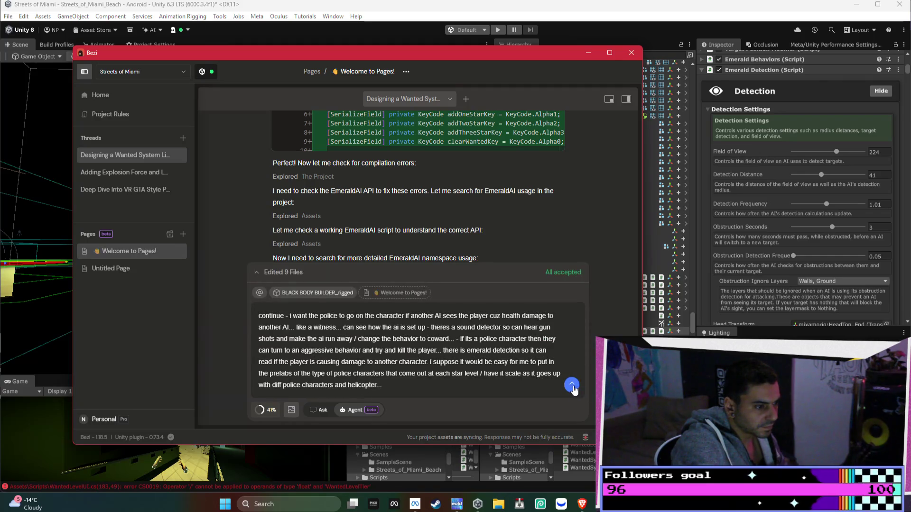
left_click(572, 385)
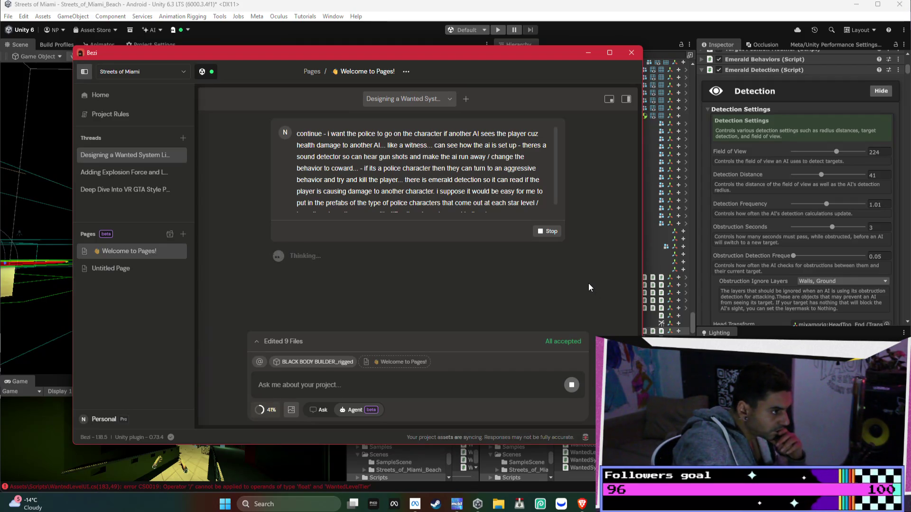
- After checking the VR GTA thread, return and resubmit the cancelled prompt in the Wanted System thread
left_click(138, 190)
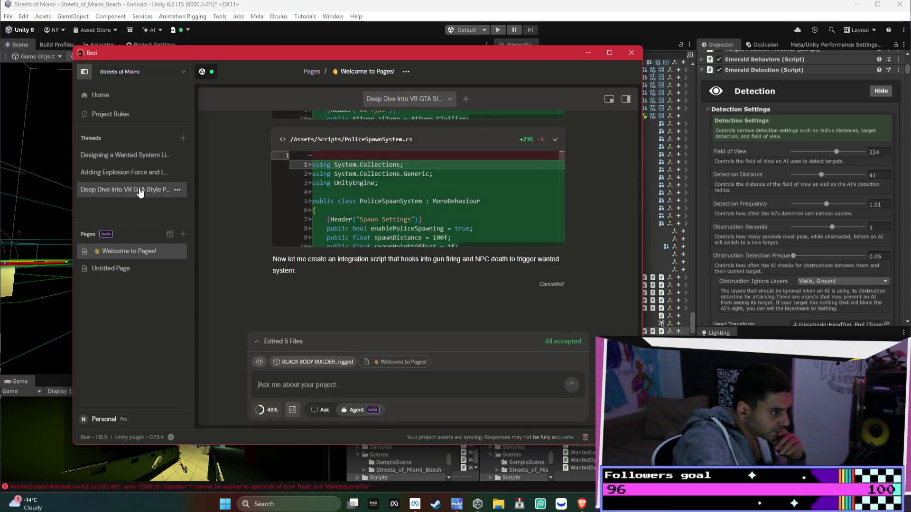
scroll(393, 226, "up", 5)
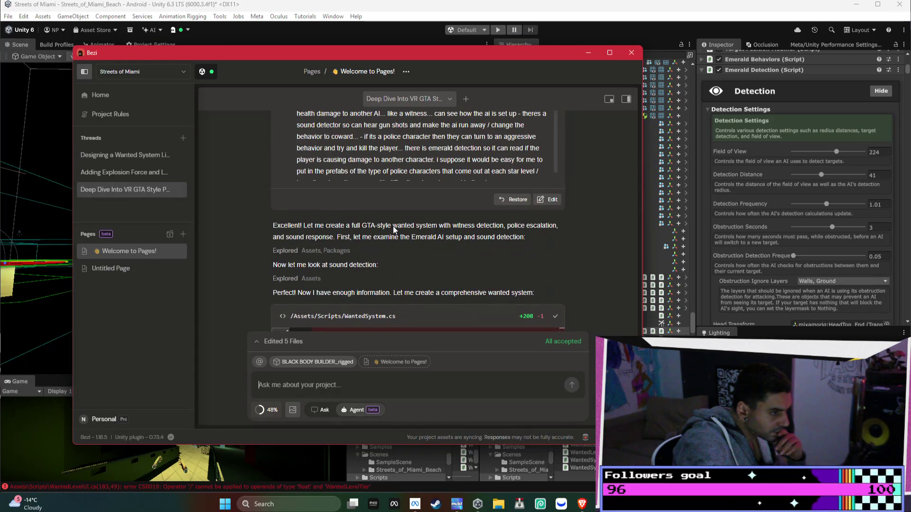
scroll(392, 225, "up", 2)
scroll(393, 226, "up", 2)
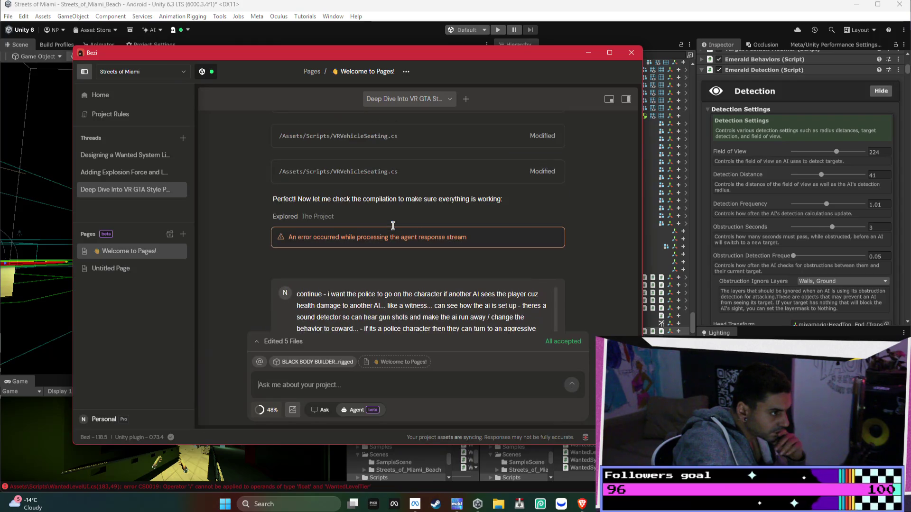
left_click(129, 150)
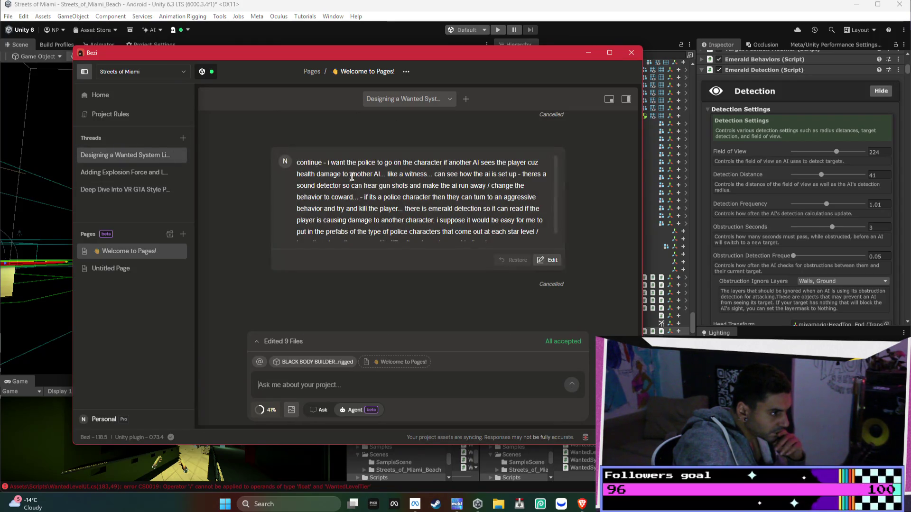
scroll(581, 255, "down", 2)
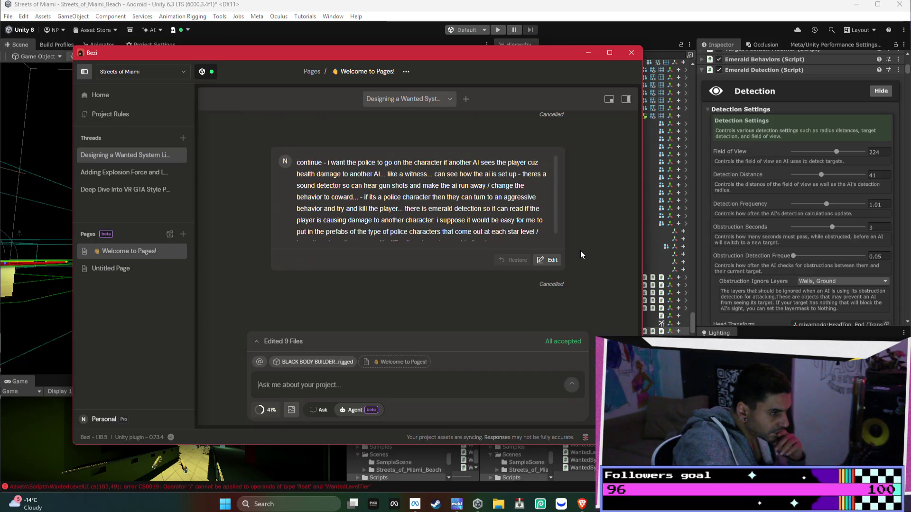
left_click(548, 259)
left_click(548, 278)
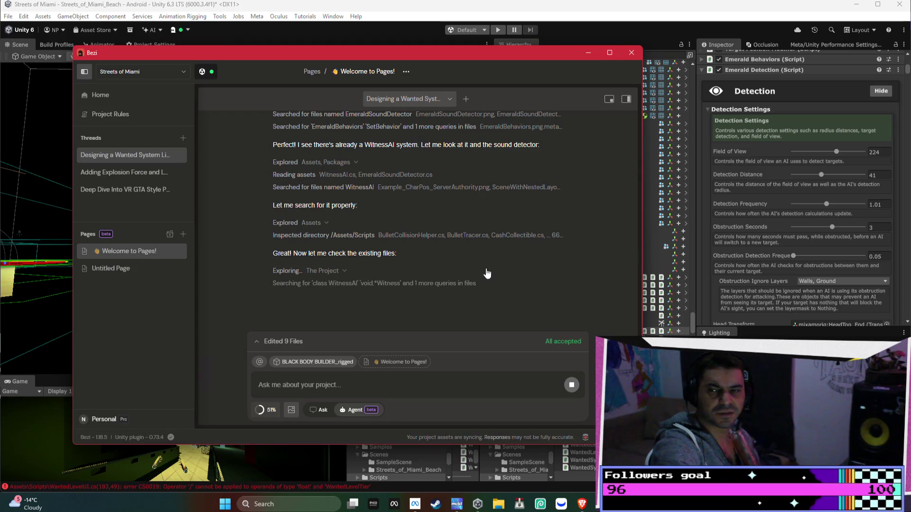
- Open YouTube in a new Brave tab and play the "Alpha Male" TikToker is now Broke video
mouse_move(581, 502)
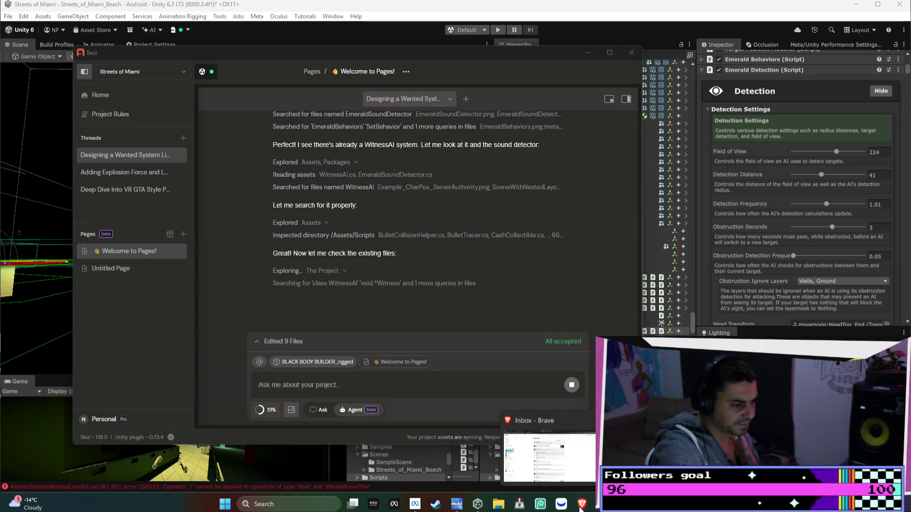
left_click(590, 442)
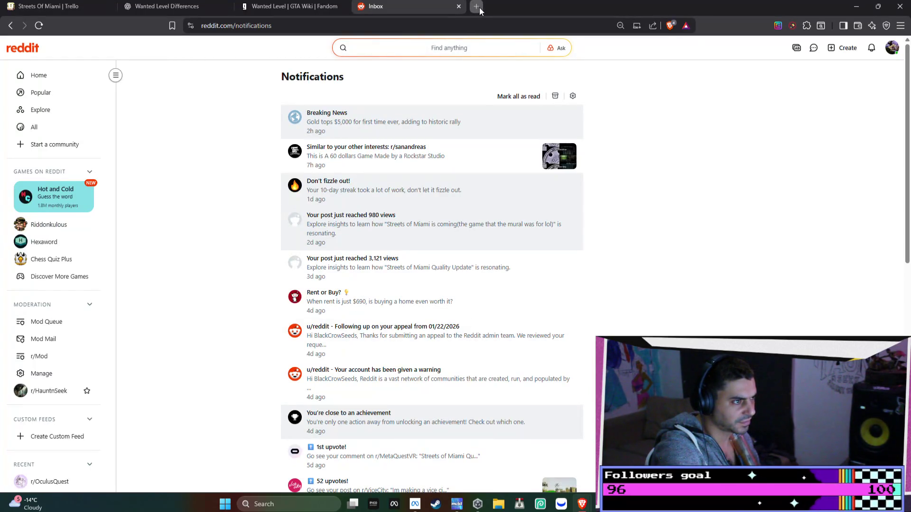
left_click(479, 7)
type("youtube")
key("Return")
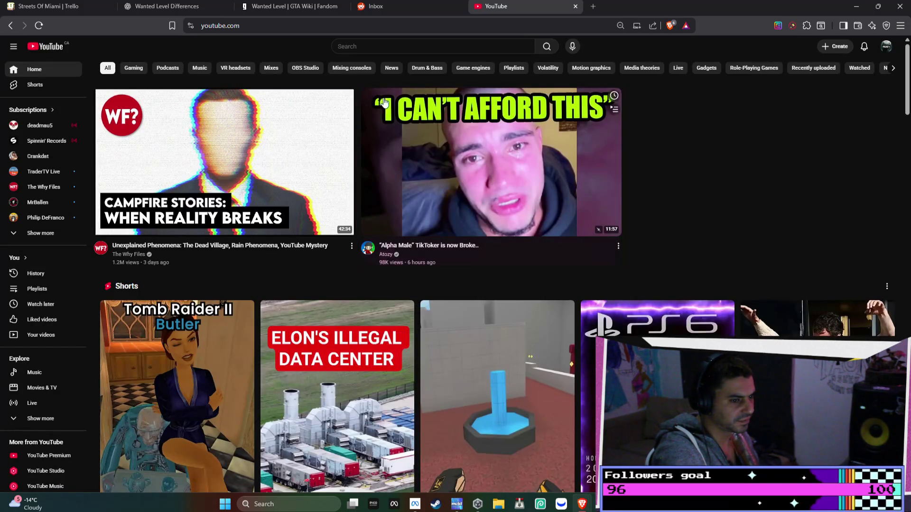
left_click(522, 131)
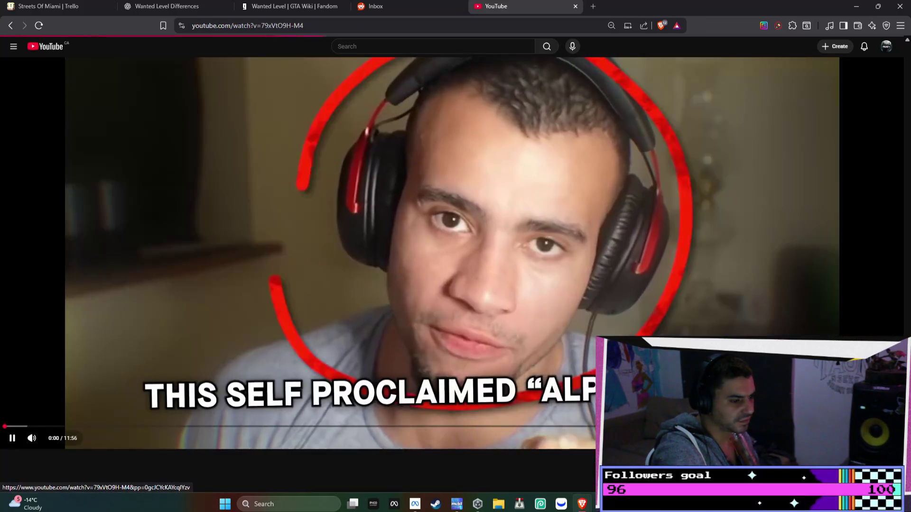
- Place Bezi at the top-left and move the YouTube tab into its own window on the right
key("alt+Tab")
mouse_move(507, 55)
left_mouse_down()
mouse_move(841, 172)
mouse_move(664, 158)
mouse_move(534, 43)
left_mouse_up()
mouse_move(668, 36)
left_mouse_down()
mouse_move(579, 77)
mouse_move(427, 121)
mouse_move(516, 121)
left_mouse_up()
left_click_drag(516, 167, 535, 166)
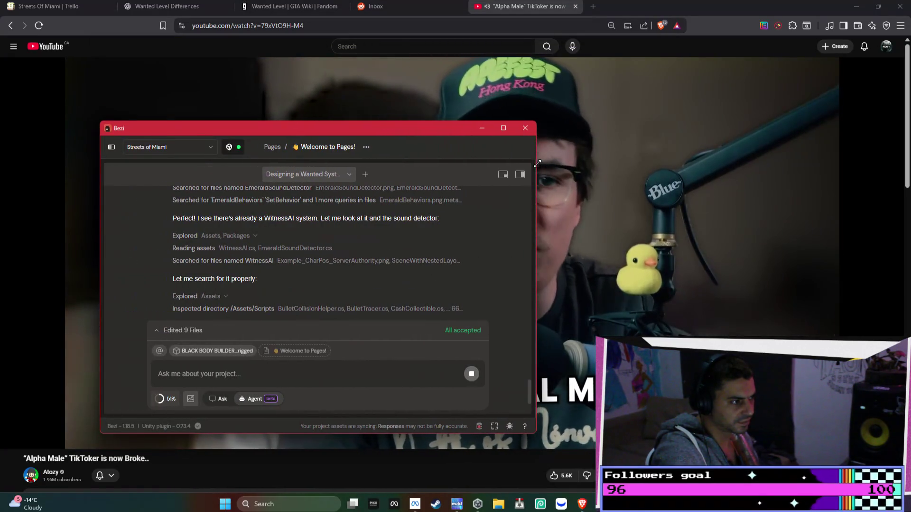
mouse_move(385, 128)
left_mouse_down()
mouse_move(326, 54)
mouse_move(288, 63)
left_mouse_up()
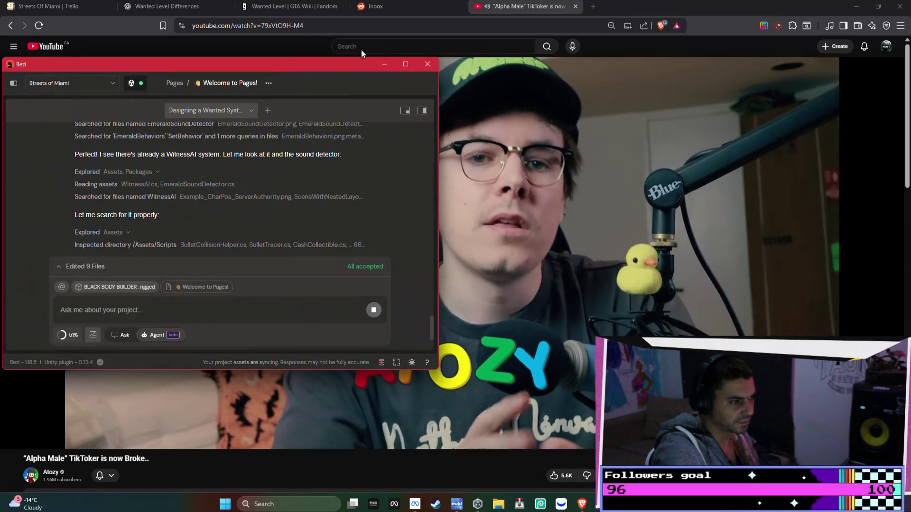
mouse_move(570, 7)
left_mouse_down()
mouse_move(614, 63)
mouse_move(688, 64)
left_mouse_up()
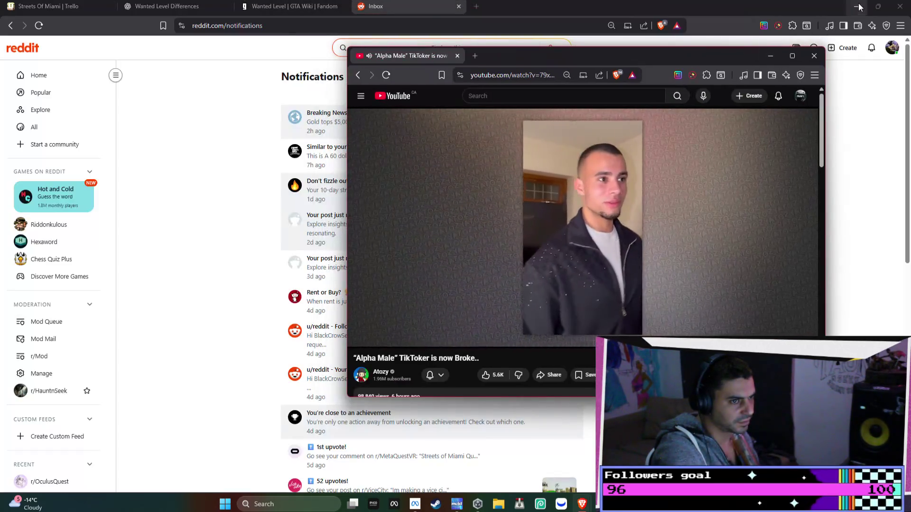
key("alt+Tab")
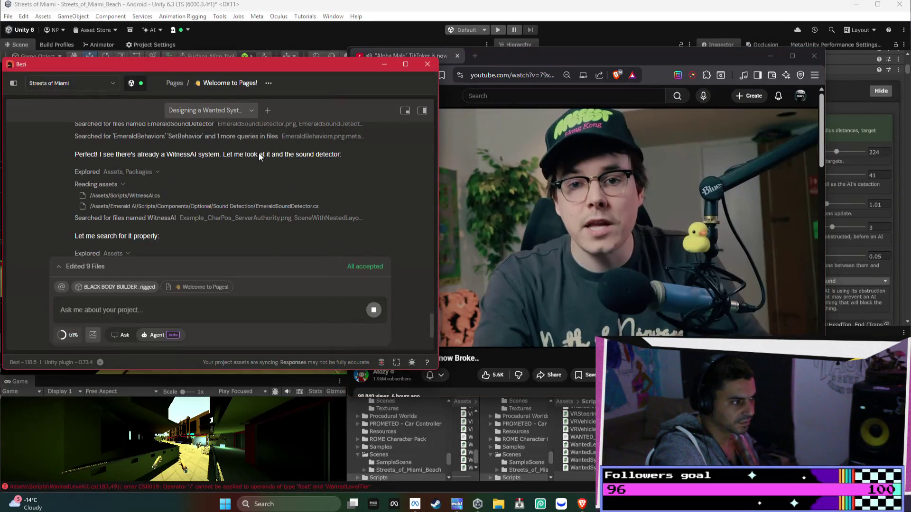
mouse_move(633, 65)
left_mouse_down()
mouse_move(692, 44)
mouse_move(741, 45)
left_mouse_up()
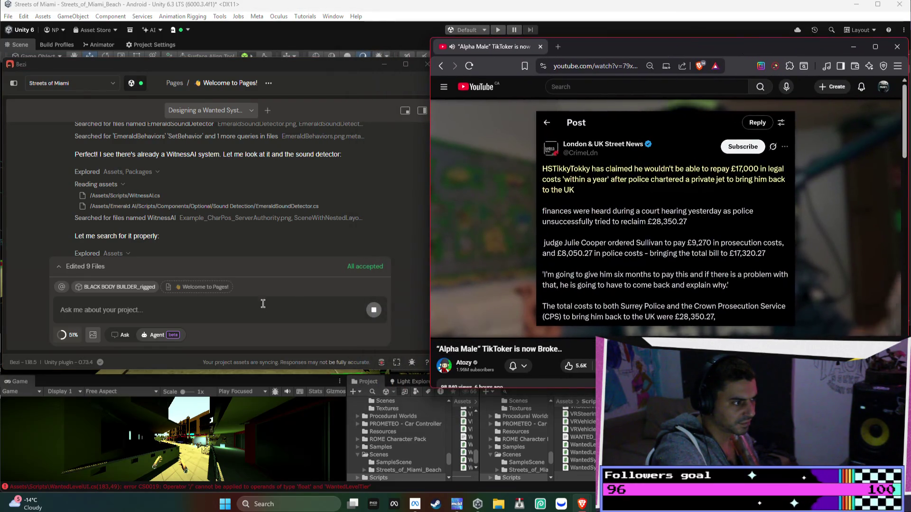
left_click(331, 198)
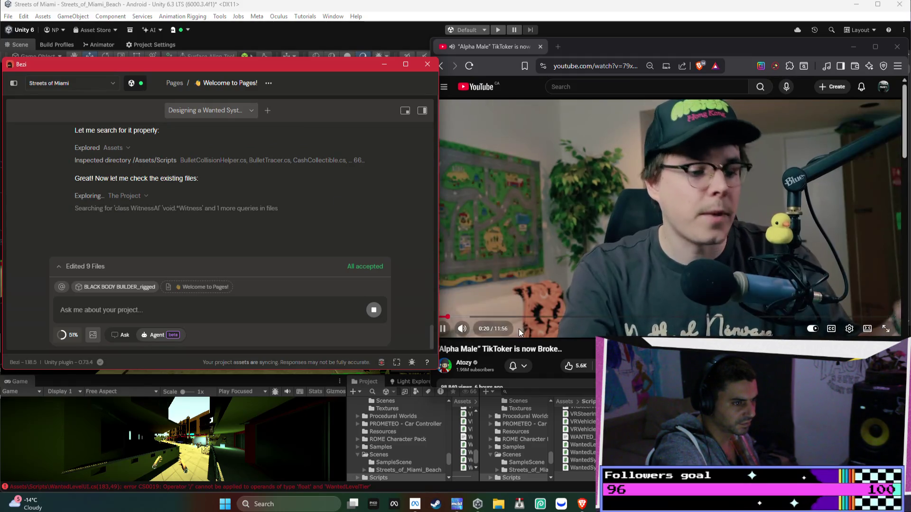
- Focus the video window and make the Bezi window taller while the agent writes WantedSystemIntegration
left_click(481, 332)
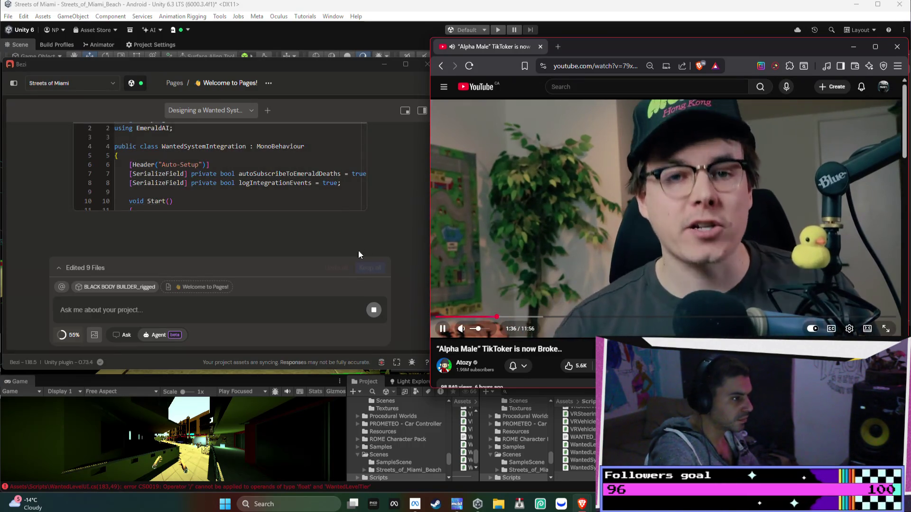
left_click_drag(377, 371, 362, 488)
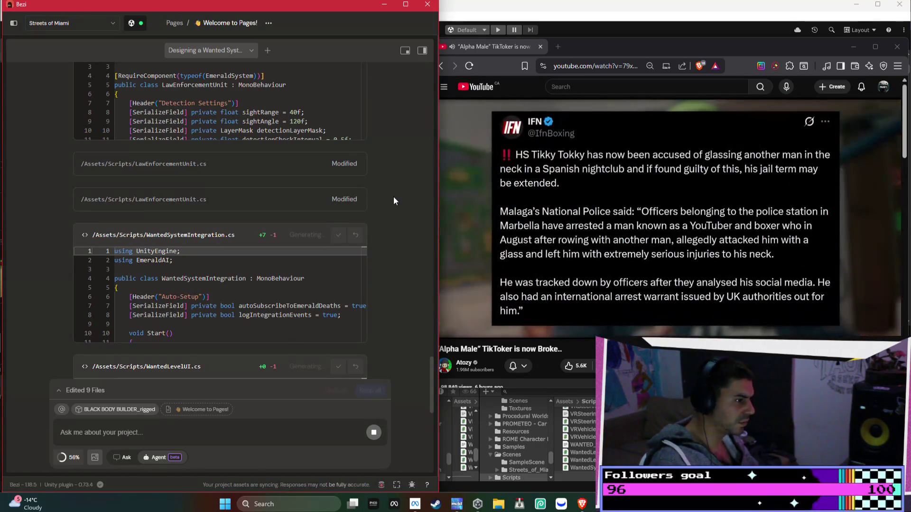
- Check the latest Bezi agent output and skip the YouTube video ahead to 5:28
scroll(393, 196, "up", 1)
scroll(394, 201, "down", 5)
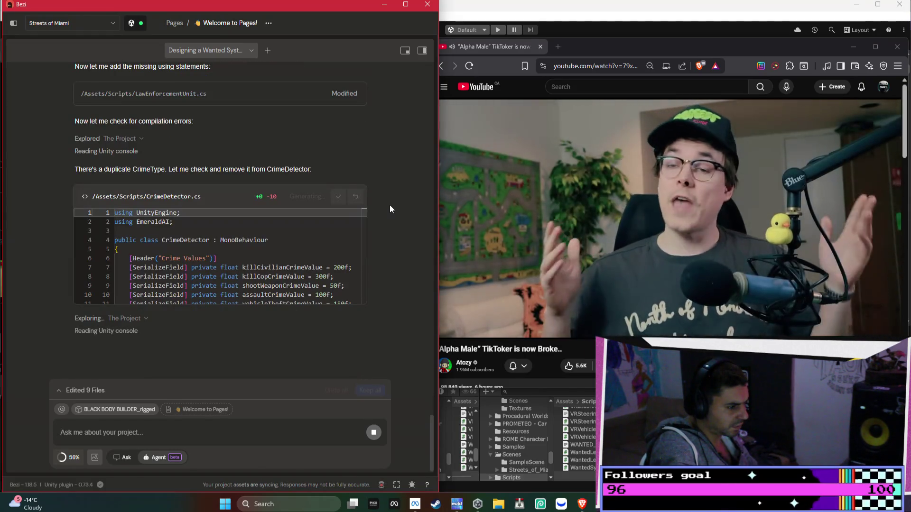
left_click_drag(577, 320, 652, 322)
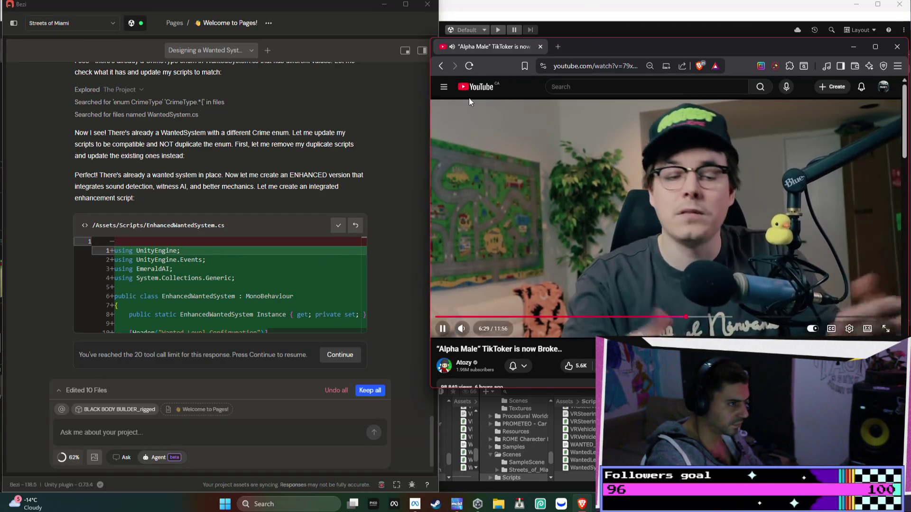
- Leave the Alpha Male video and return YouTube to its home page
left_click(443, 67)
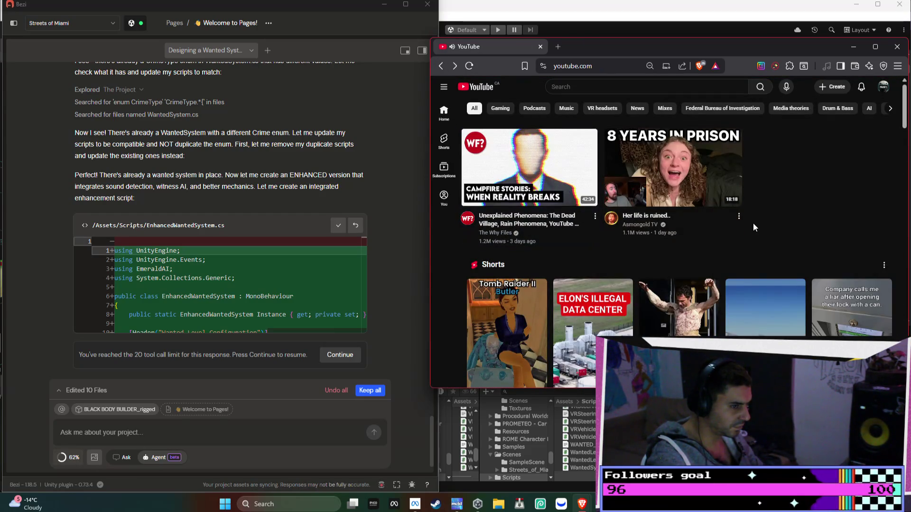
- Play the 'Her life is ruined..' video, skip through it to 15:51, then pause it
left_click(674, 180)
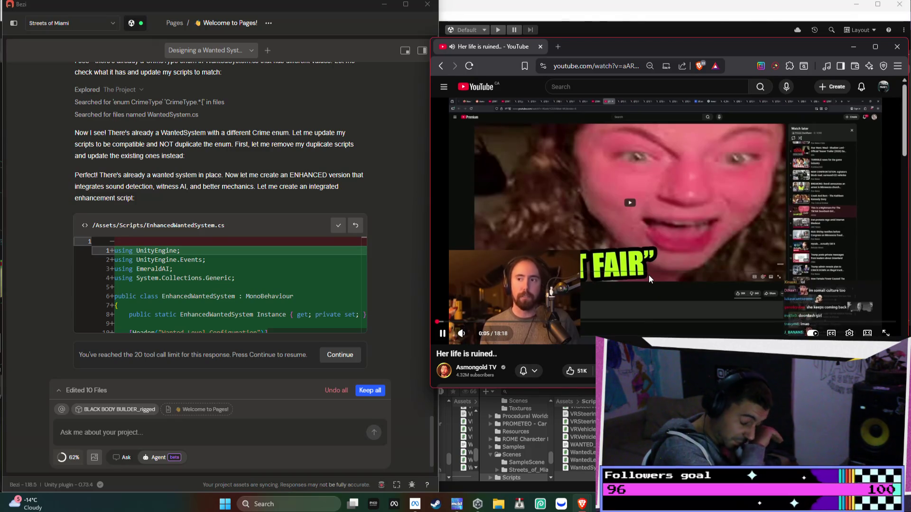
left_click(509, 322)
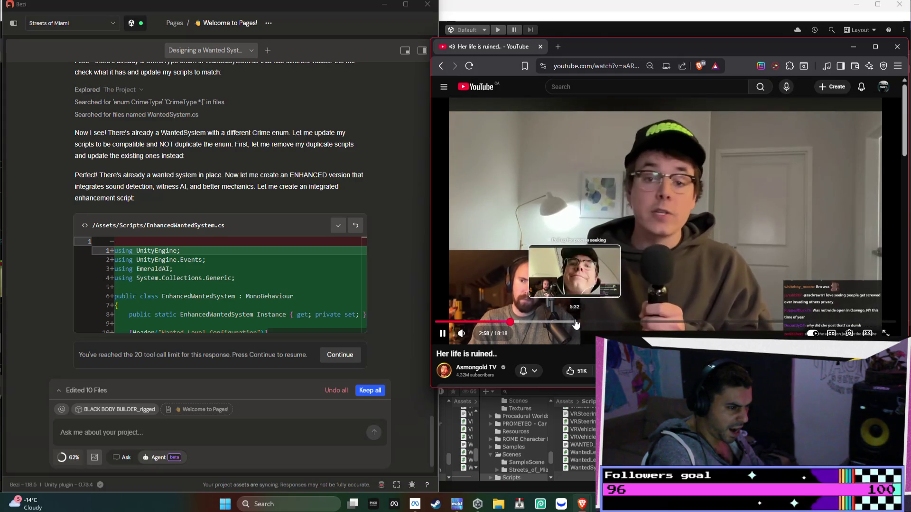
left_click_drag(573, 322, 652, 323)
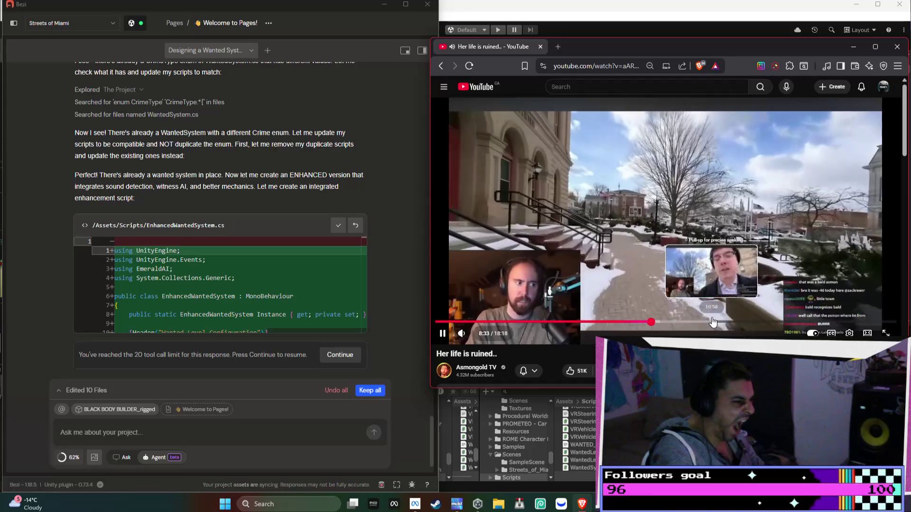
left_click(713, 322)
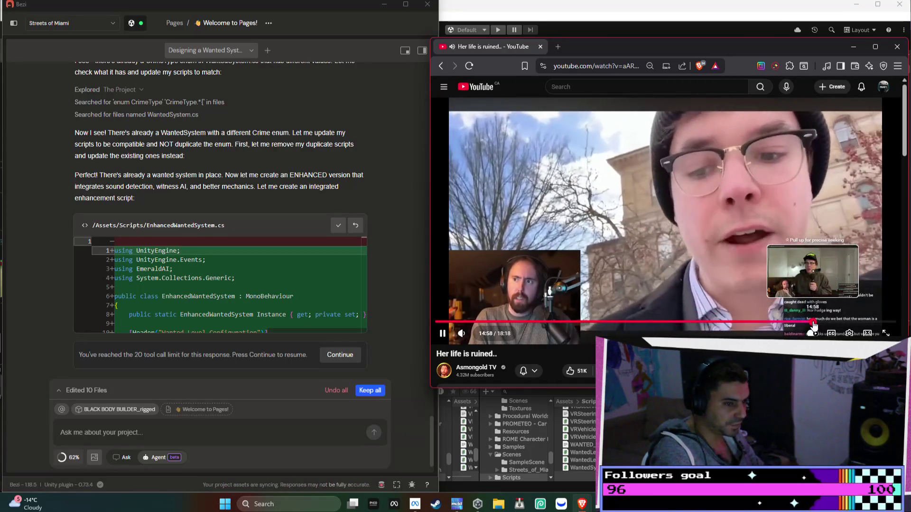
left_click(814, 322)
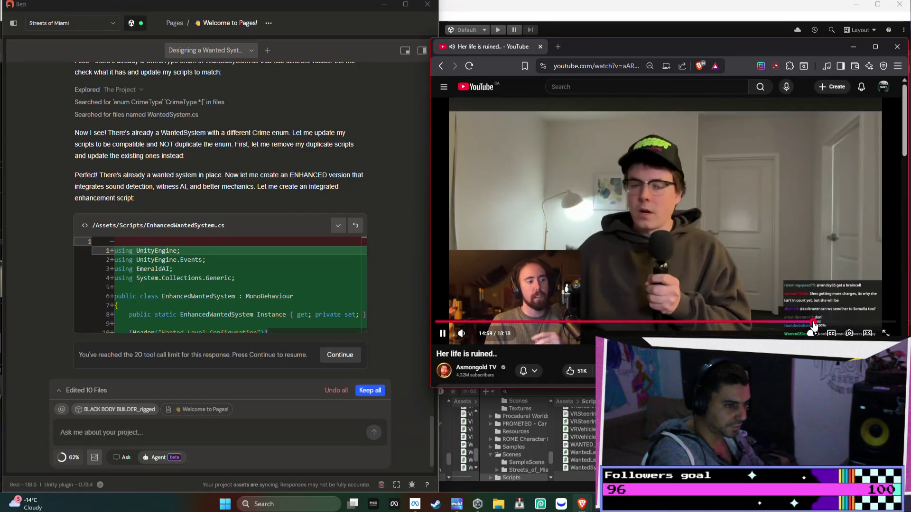
left_click(835, 322)
key("space")
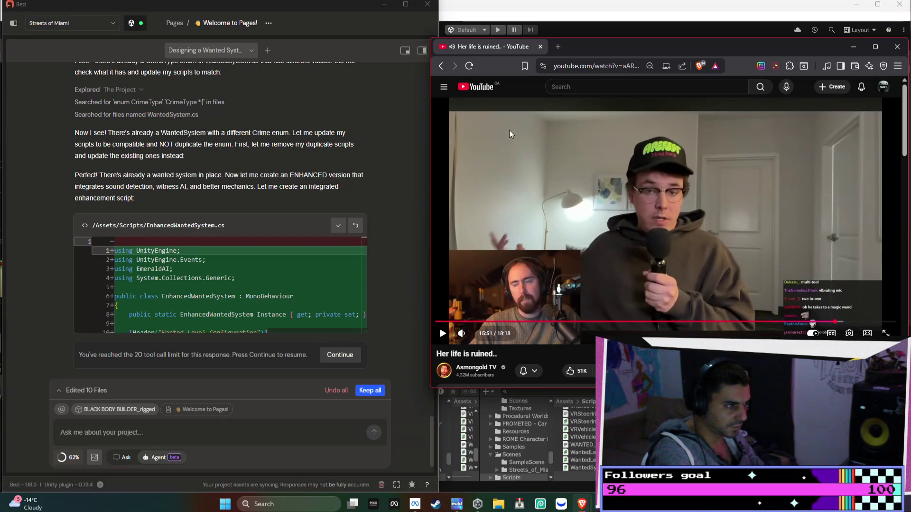
- Return to the YouTube home feed and browse down past Breaking news and Playables to Shorts
left_click(441, 65)
scroll(694, 201, "down", 3)
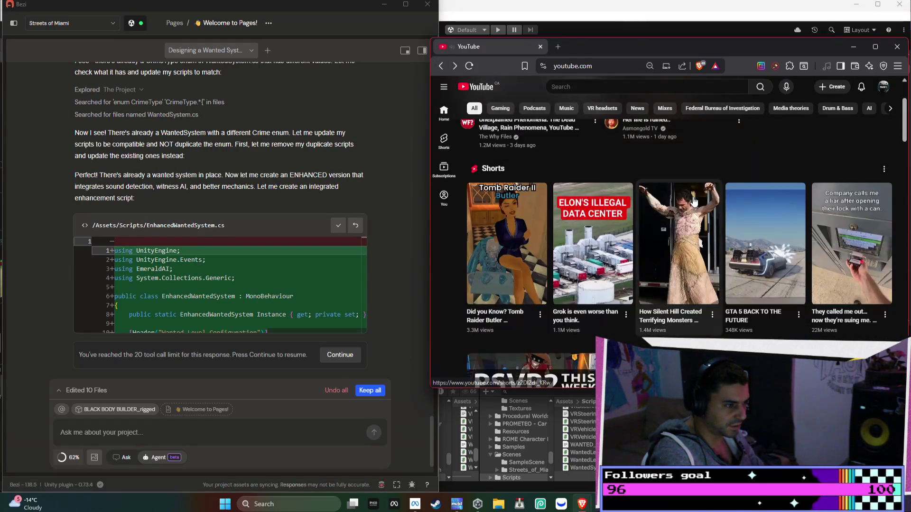
scroll(693, 201, "down", 3)
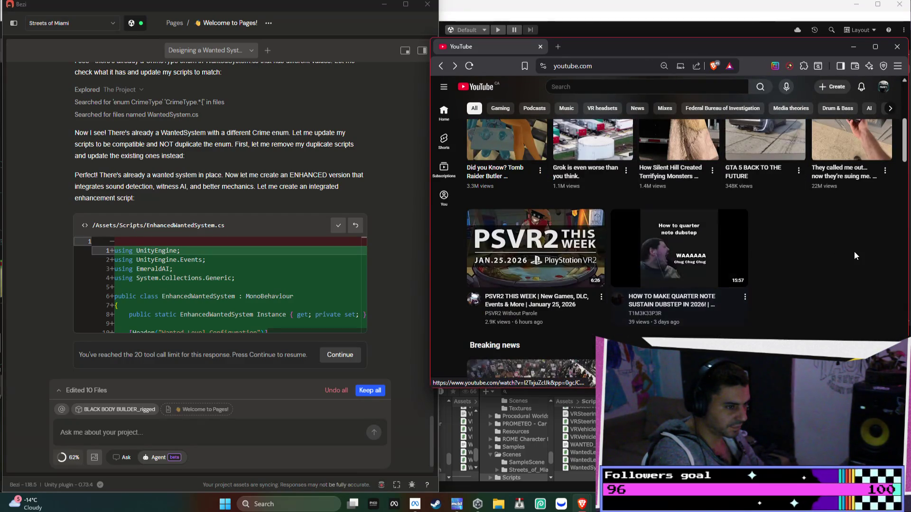
scroll(854, 251, "down", 3)
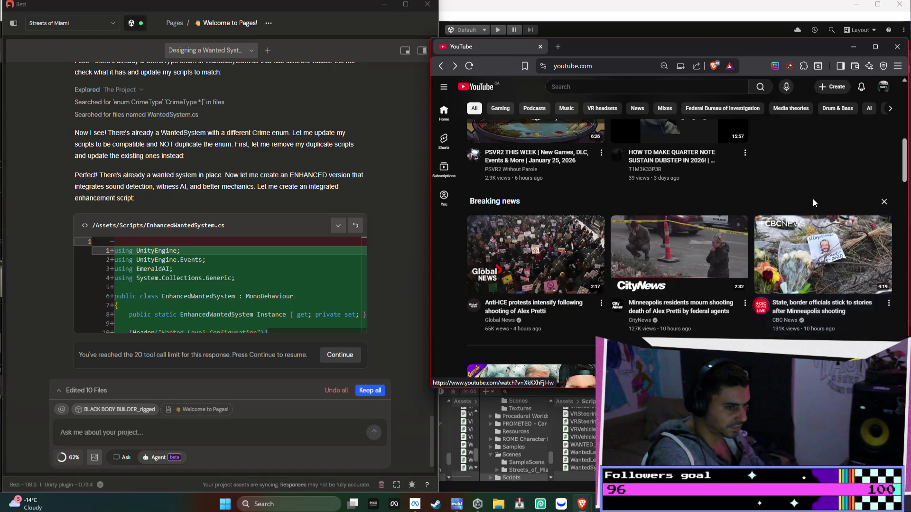
scroll(813, 198, "down", 4)
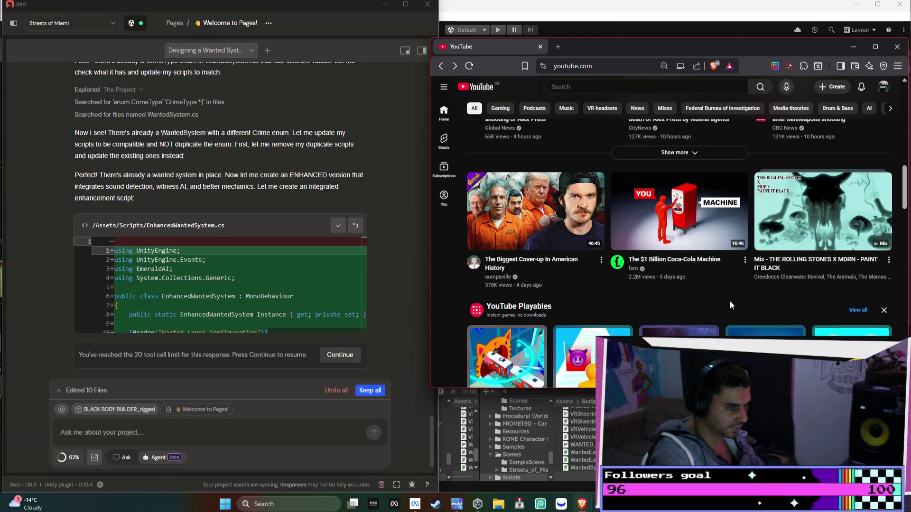
scroll(730, 300, "down", 5)
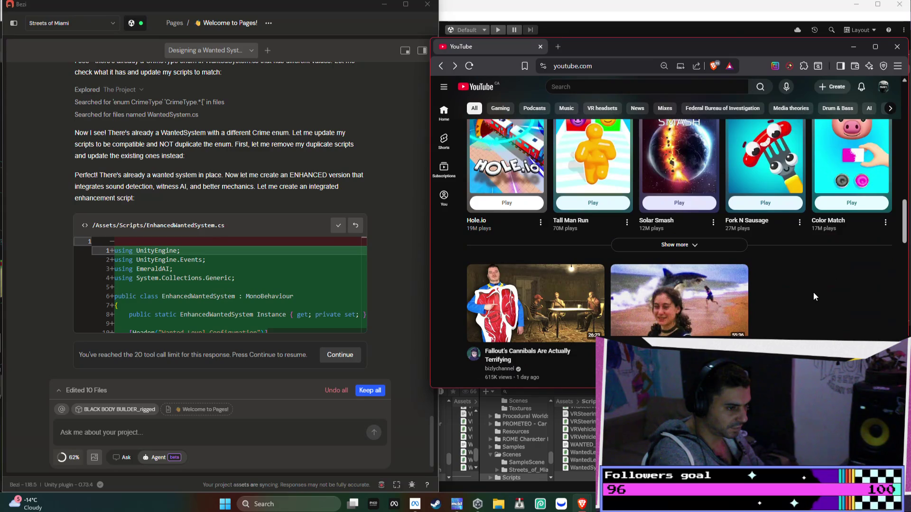
scroll(813, 292, "down", 1)
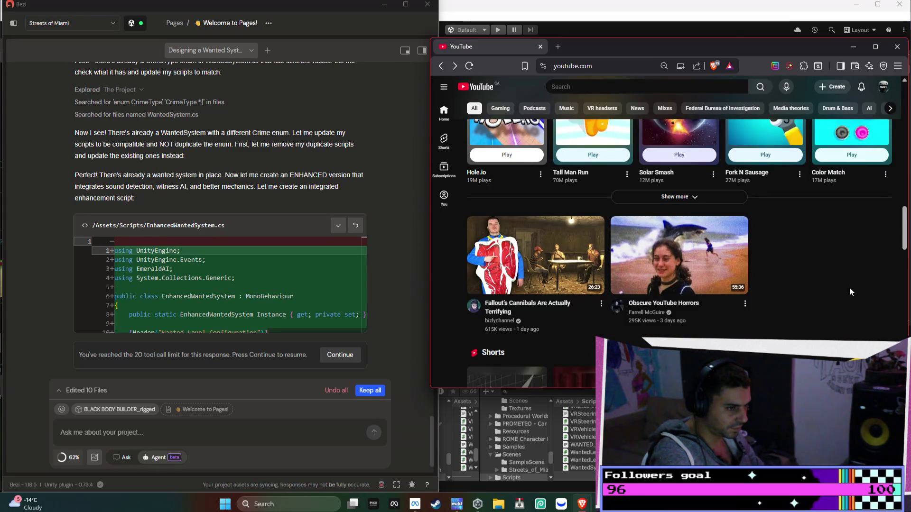
scroll(850, 291, "down", 1)
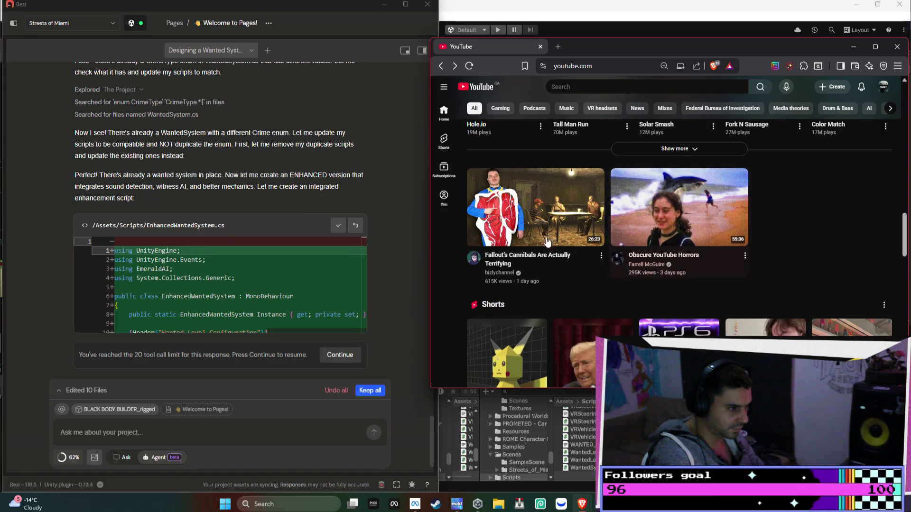
- Let the Bezi agent continue past its 20 tool-call limit and follow its new output
left_click(340, 355)
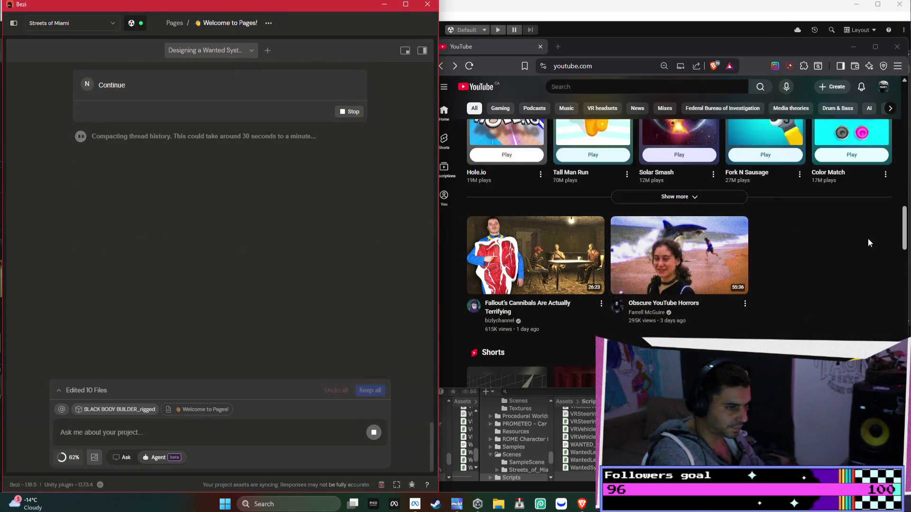
scroll(868, 243, "down", 3)
scroll(323, 222, "up", 2)
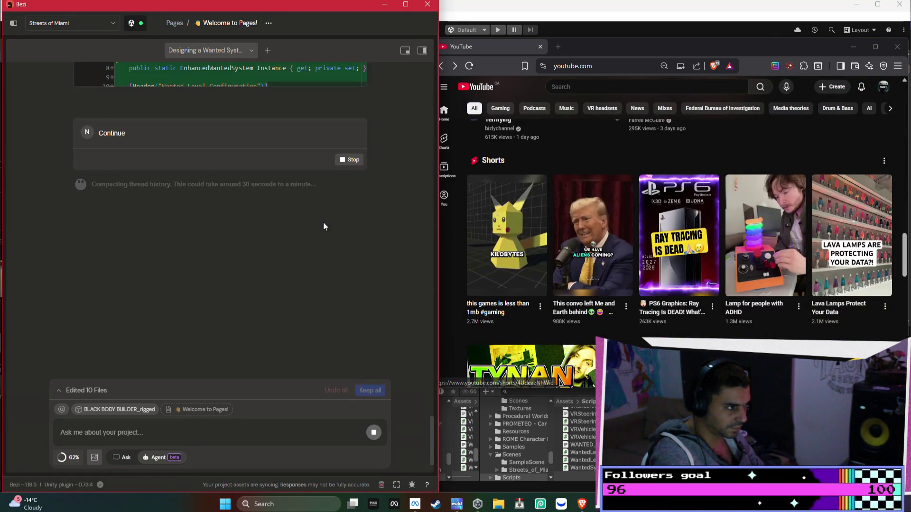
scroll(484, 235, "down", 2)
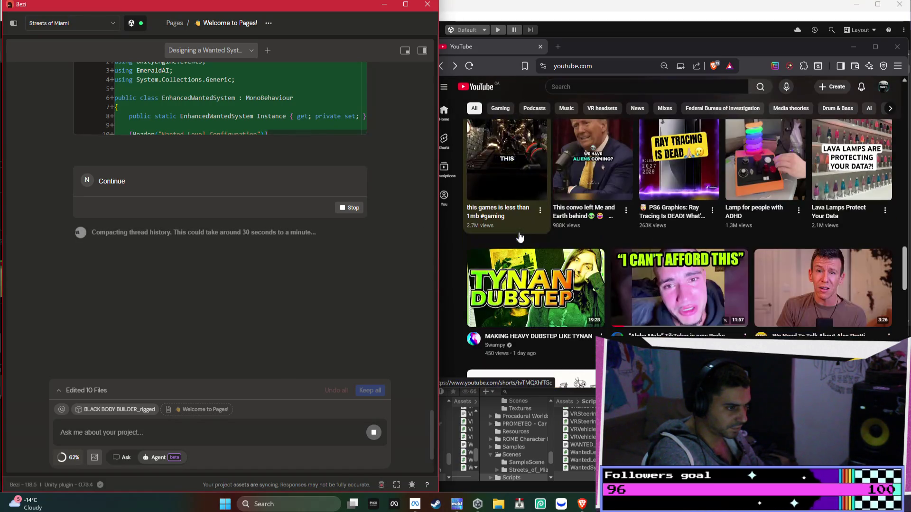
scroll(520, 237, "down", 2)
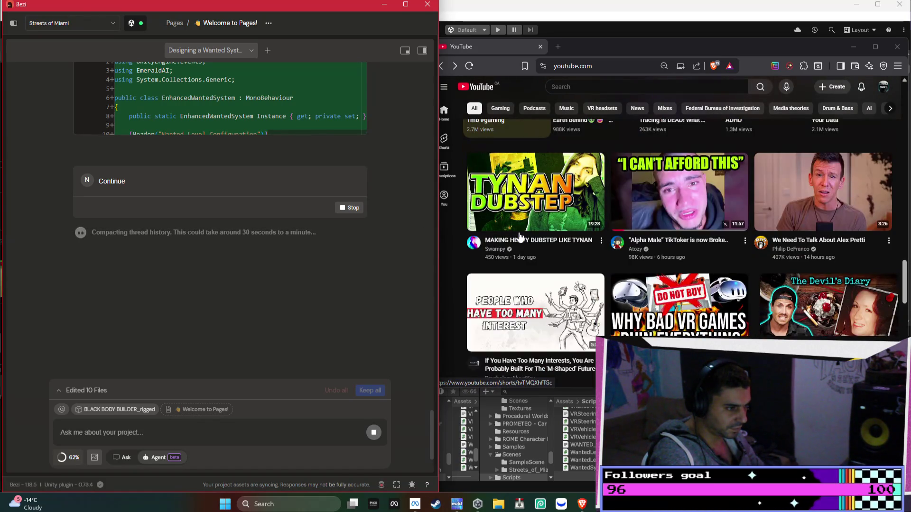
scroll(519, 235, "down", 2)
- Open Gamertag VR's 'This New VR Game Represents EVERYTHING' video and skip ahead to 0:55
mouse_move(730, 247)
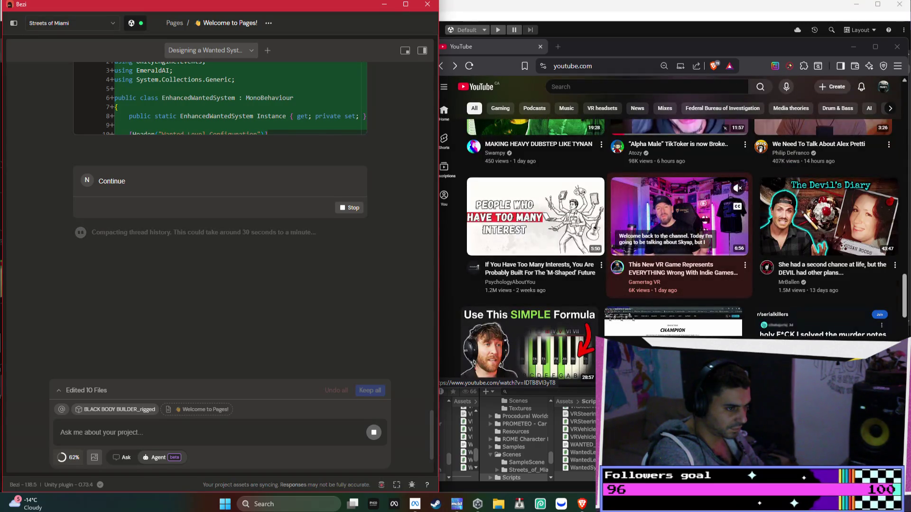
left_click(670, 243)
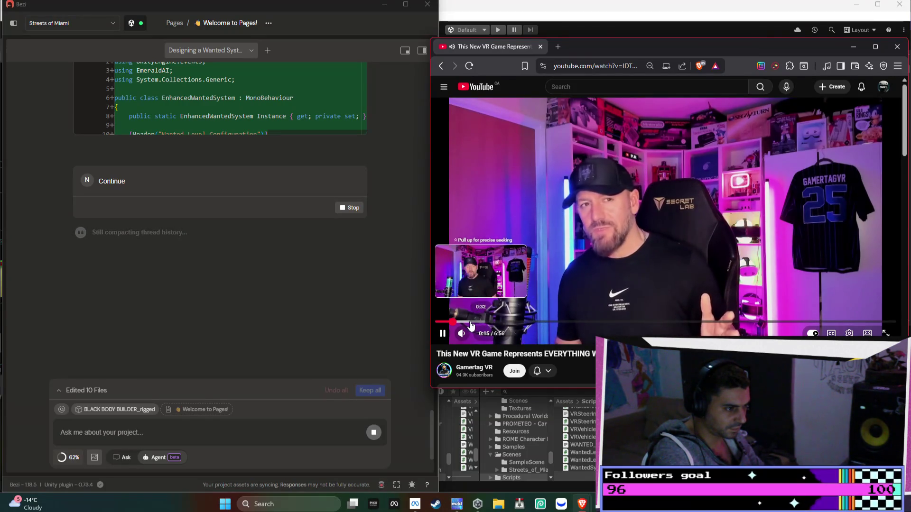
left_click_drag(471, 324, 497, 324)
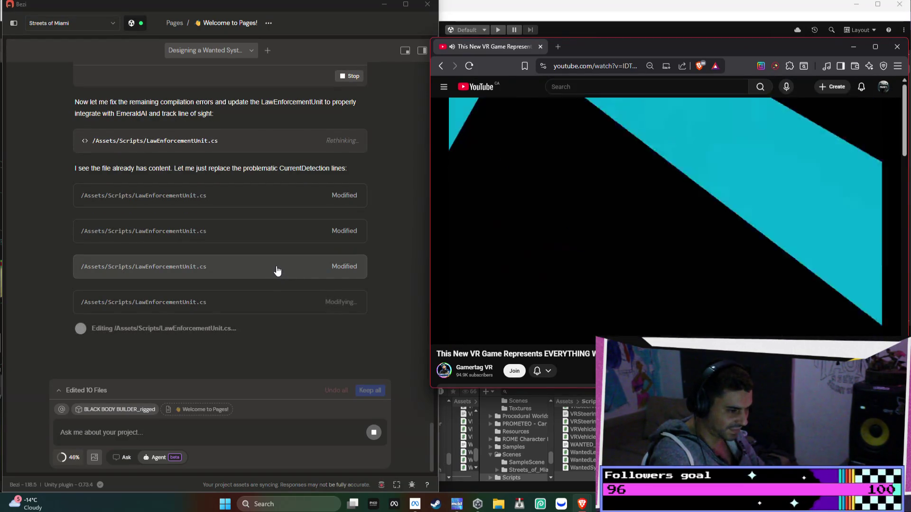
- Keep the VR indie games video playing from 0:55 while the agent edits LawEnforcementUnit.cs
mouse_move(608, 254)
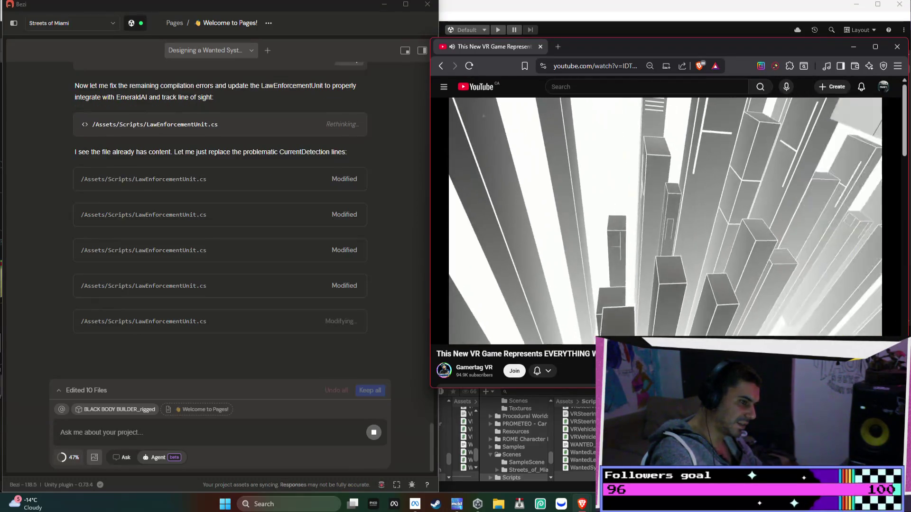
- Check the agent's fixes to LawEnforcementUnit.cs and WantedSystemDebugger.cs, then jump the video to 4:28
scroll(601, 248, "down", 3)
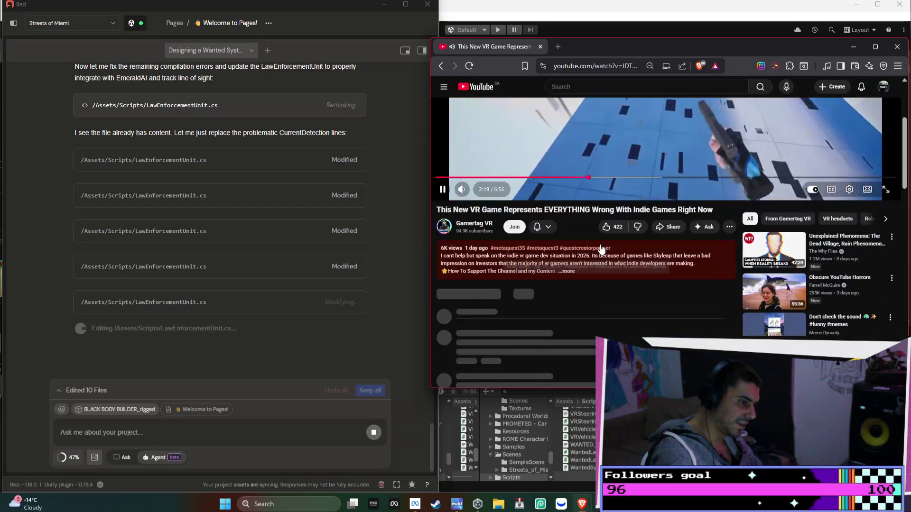
scroll(600, 247, "up", 2)
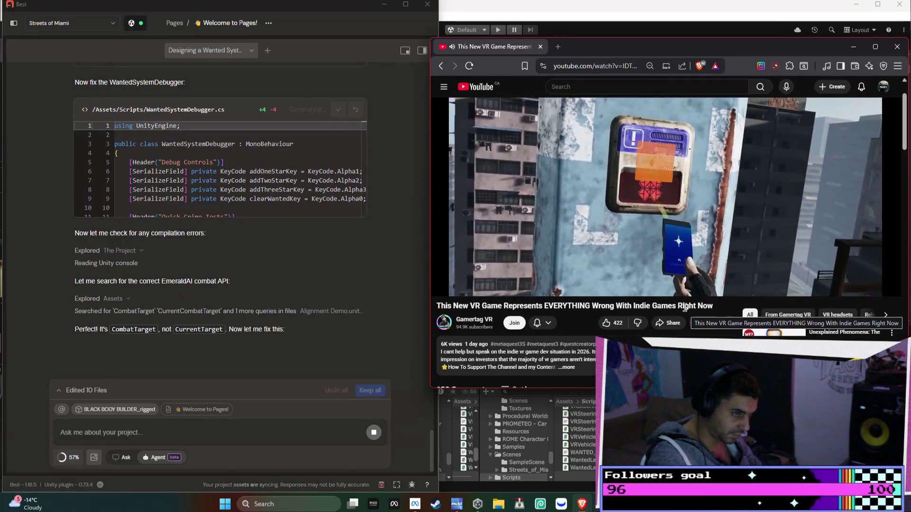
left_click(732, 274)
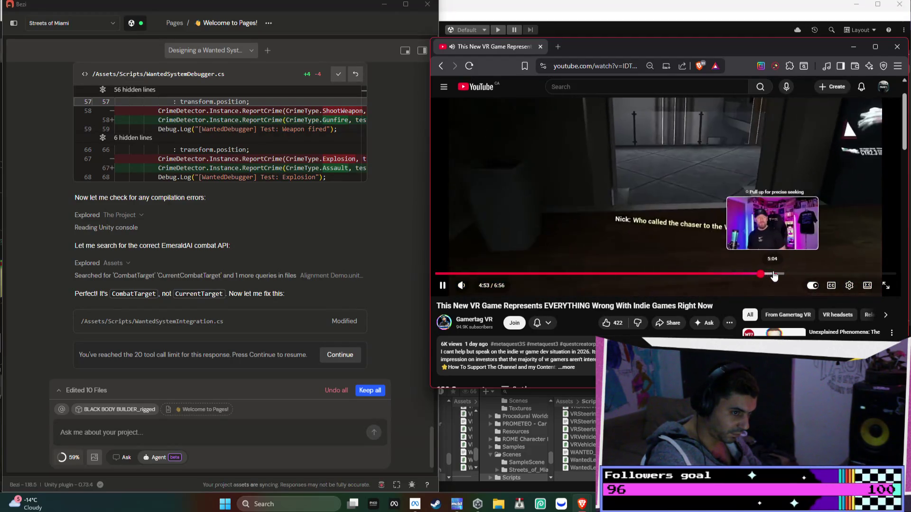
- Jump the video to 5:25, then browse the Gamertag VR channel's Videos list
left_click(795, 274)
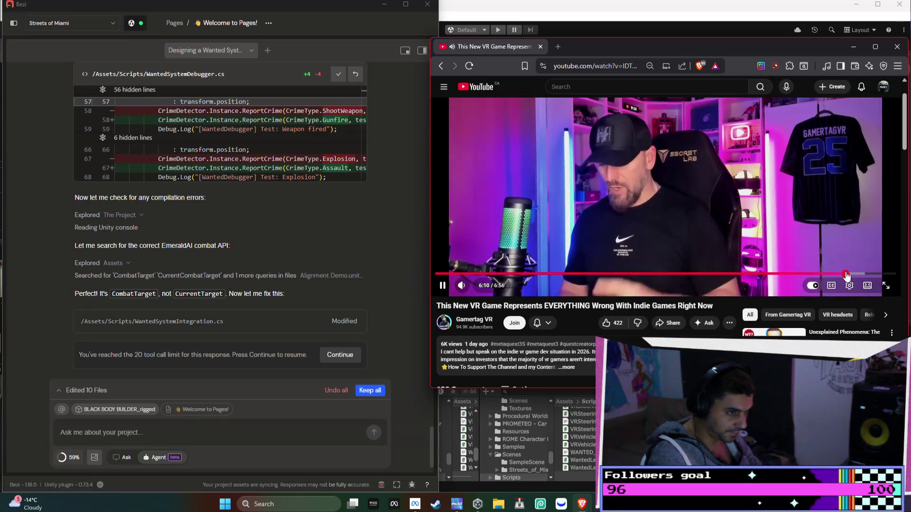
scroll(566, 281, "down", 1)
left_click(479, 275)
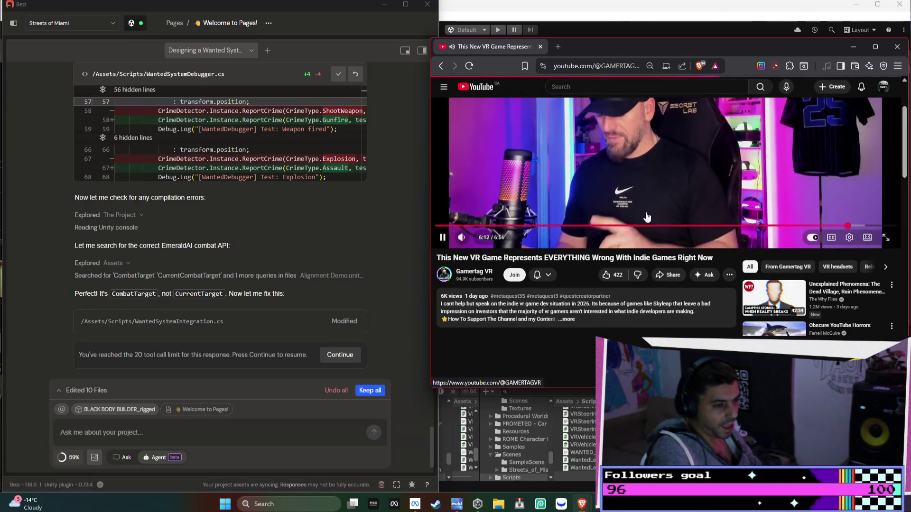
scroll(617, 194, "down", 2)
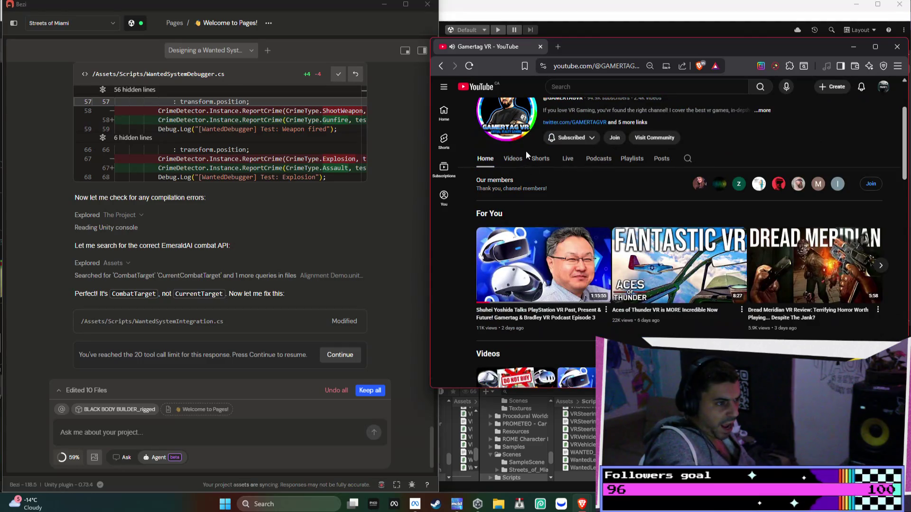
left_click(524, 157)
scroll(523, 158, "down", 2)
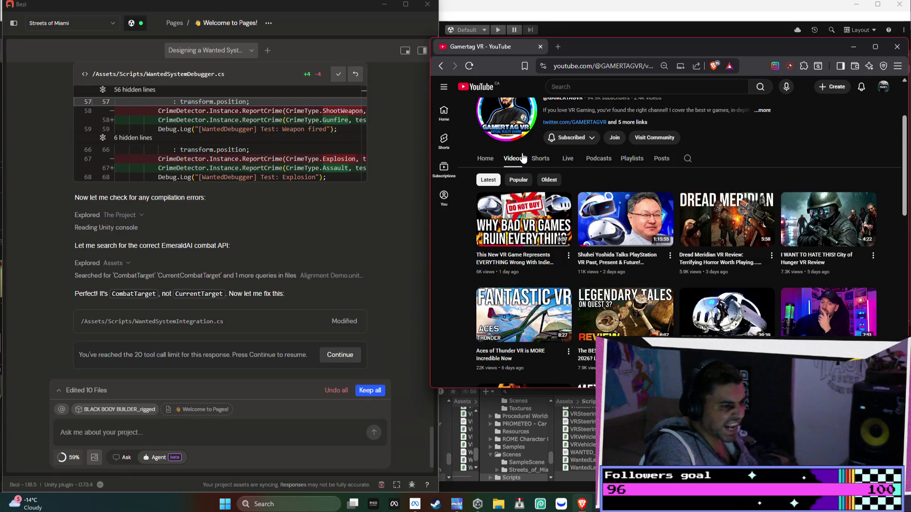
scroll(524, 158, "down", 2)
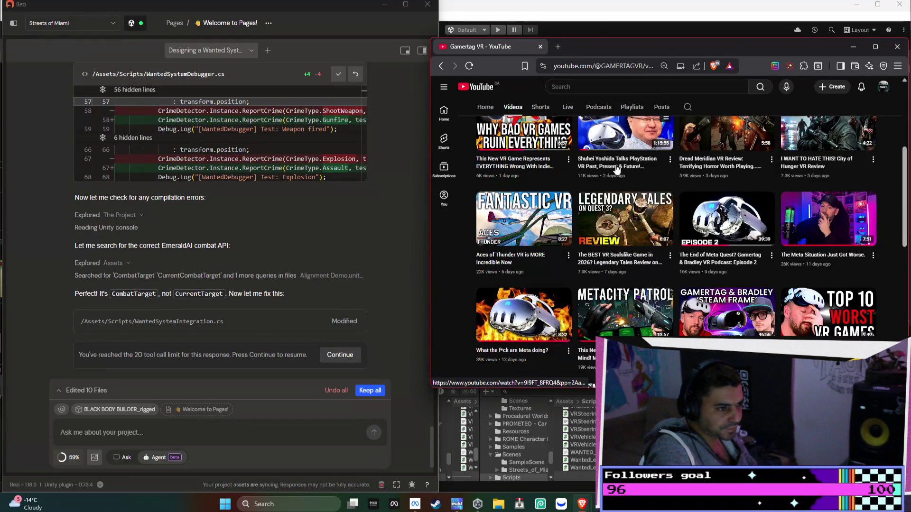
scroll(719, 181, "up", 1)
- Reopen the channel's latest video and expand its full description
left_click(521, 175)
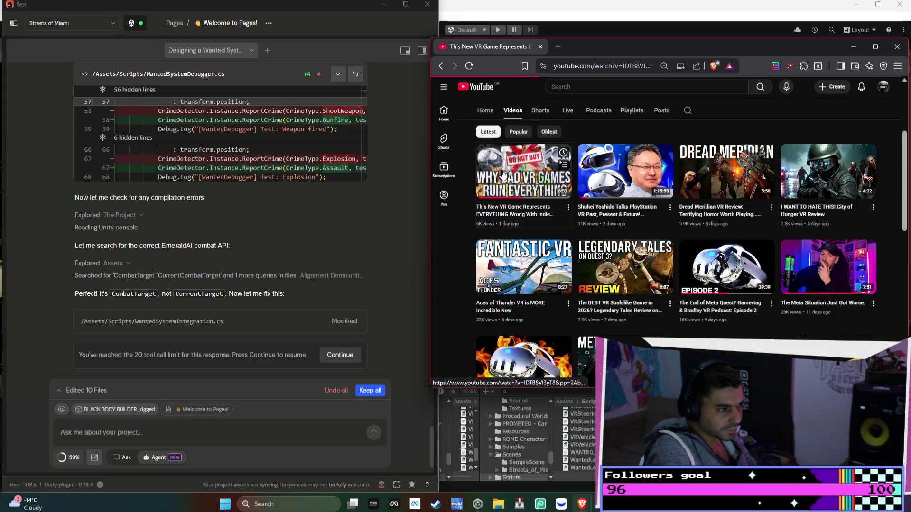
scroll(598, 213, "down", 3)
left_click(573, 308)
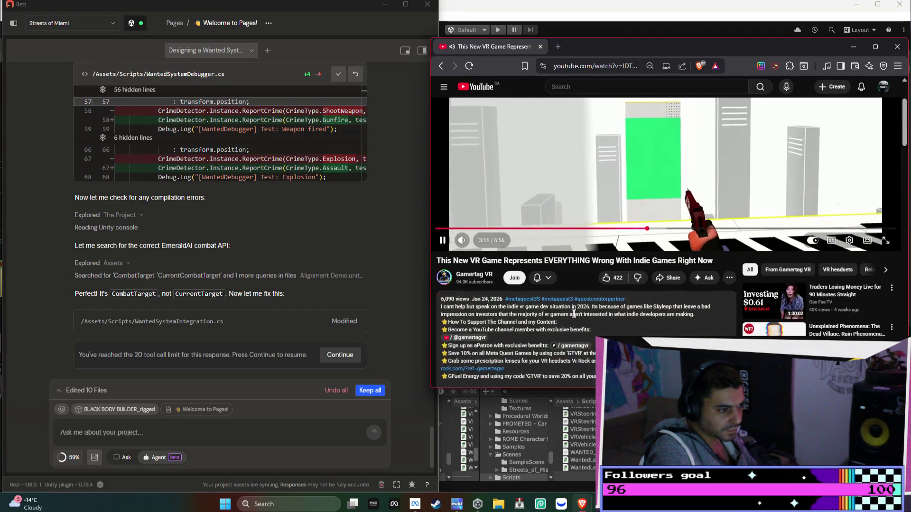
- Read down through the video's comments, scroll back up, and return to the channel's Videos page
scroll(550, 297, "down", 1)
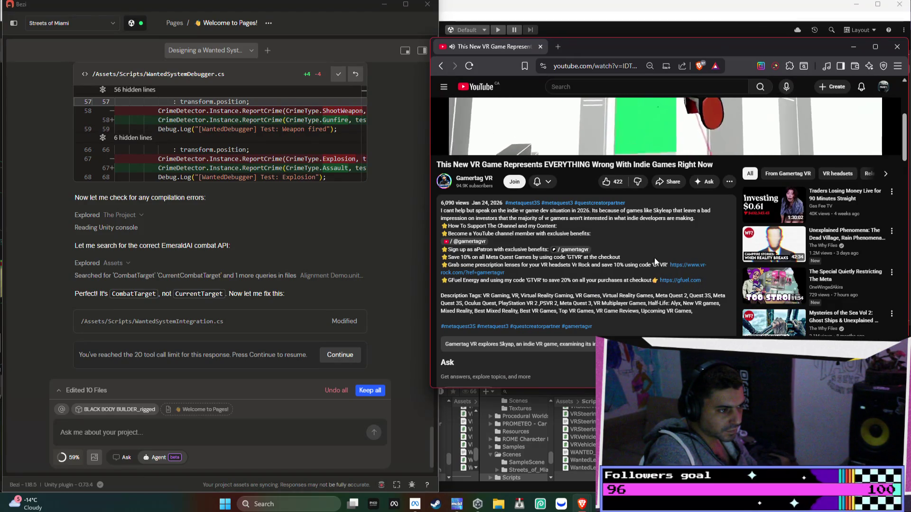
scroll(469, 233, "down", 4)
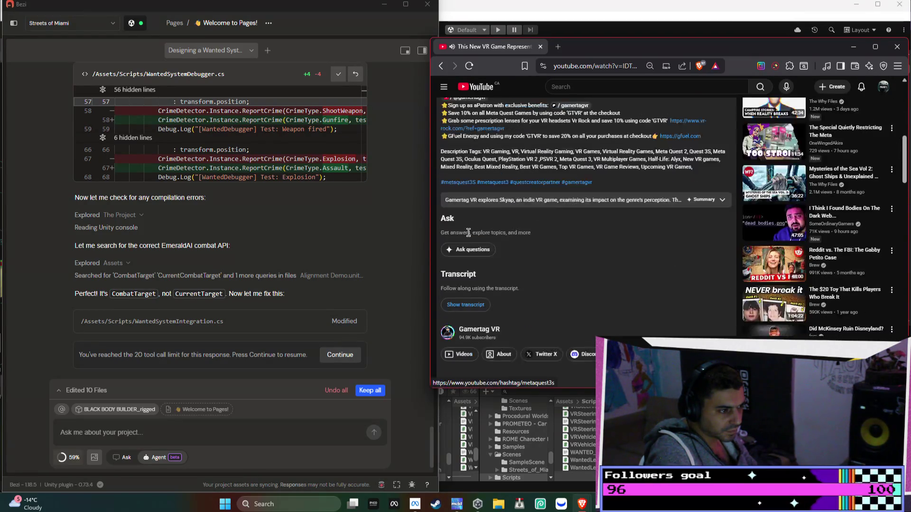
scroll(468, 232, "down", 4)
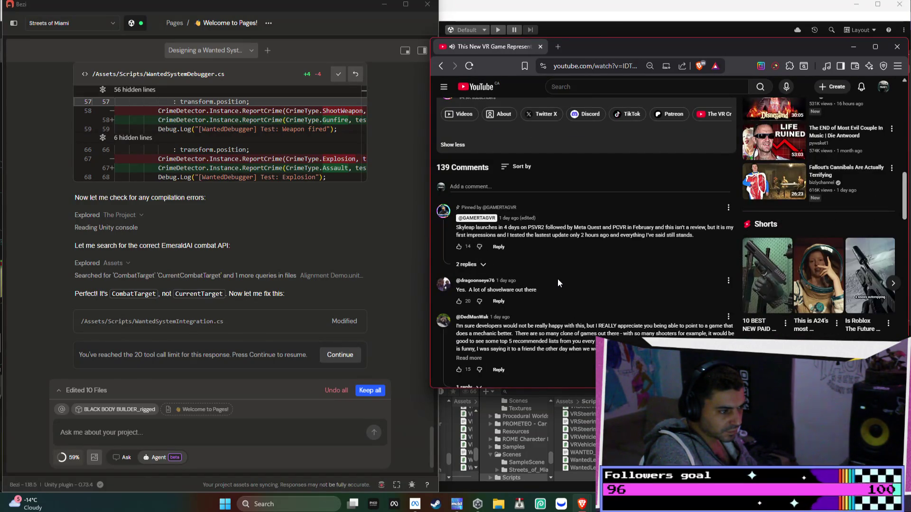
scroll(558, 278, "down", 1)
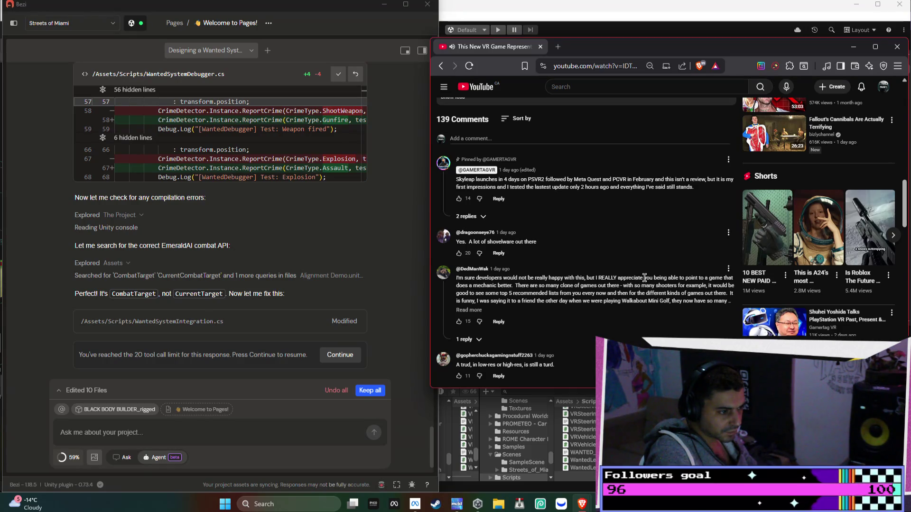
scroll(645, 269, "down", 1)
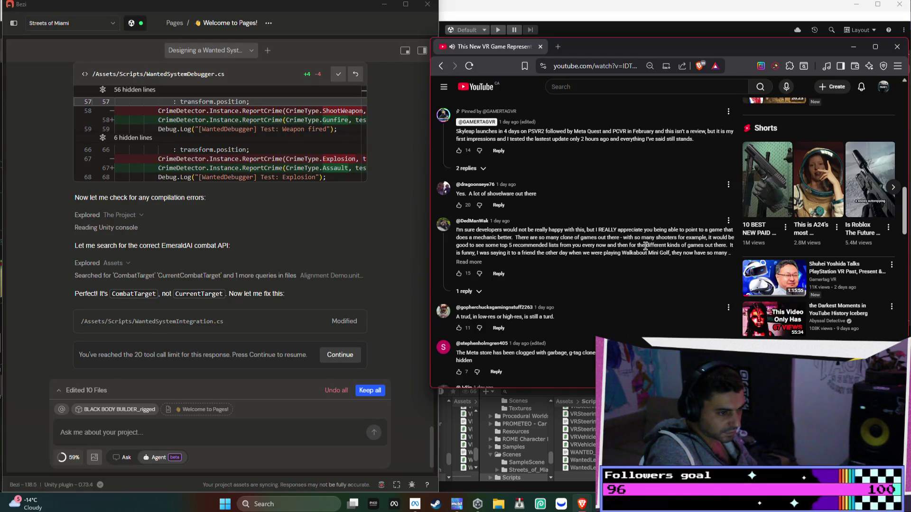
scroll(645, 246, "down", 2)
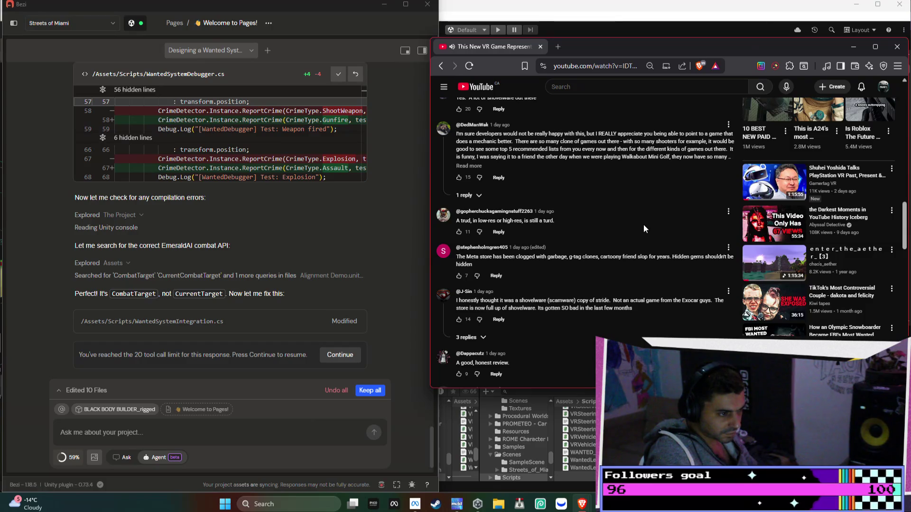
scroll(644, 227, "down", 1)
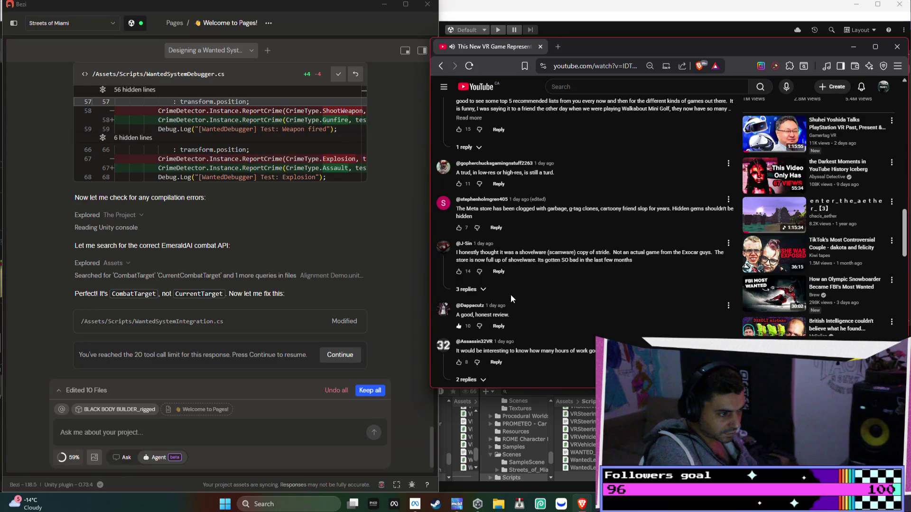
scroll(522, 292, "down", 1)
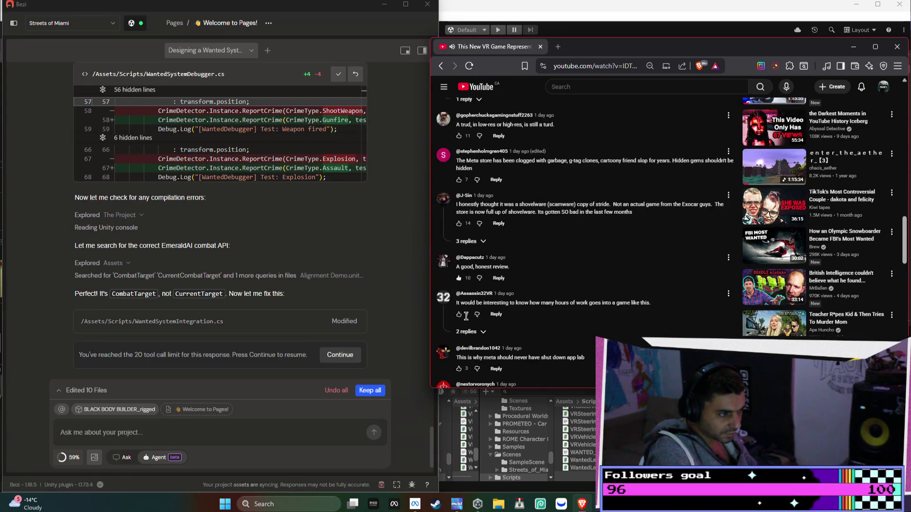
scroll(464, 302, "down", 1)
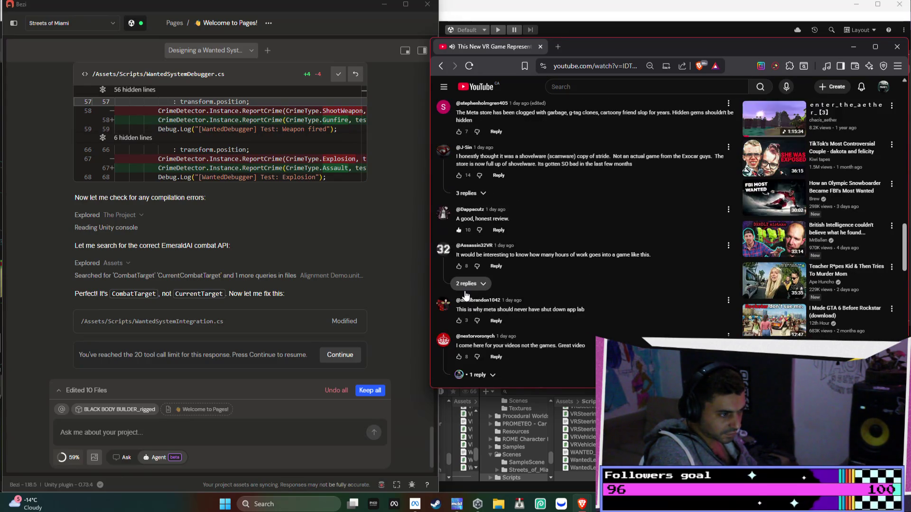
scroll(466, 296, "down", 1)
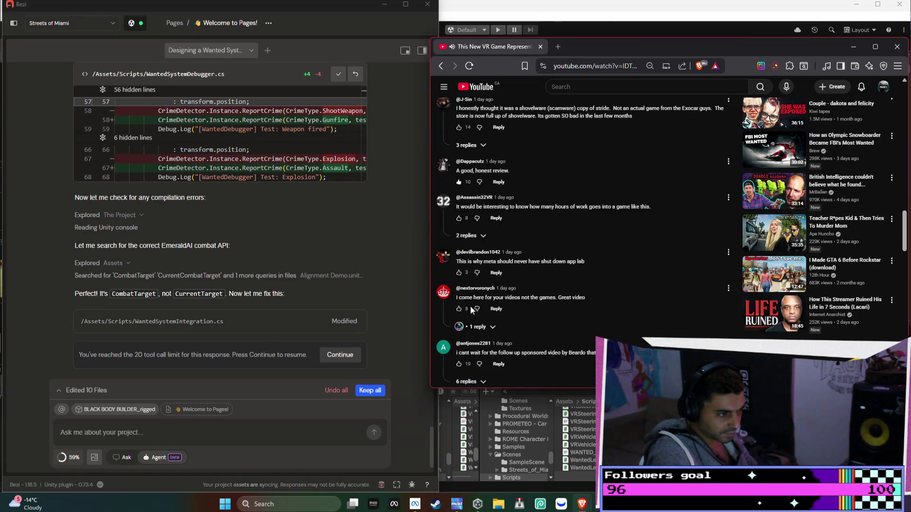
scroll(522, 275, "down", 4)
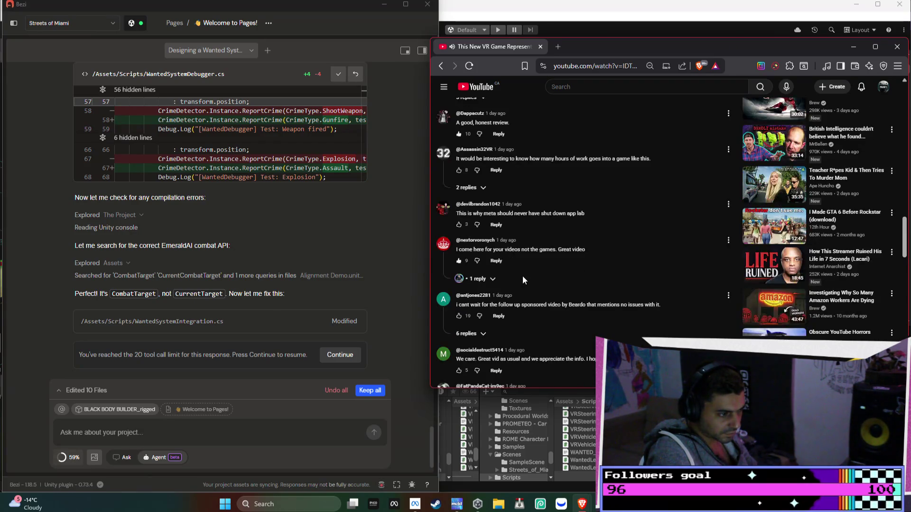
scroll(522, 275, "down", 2)
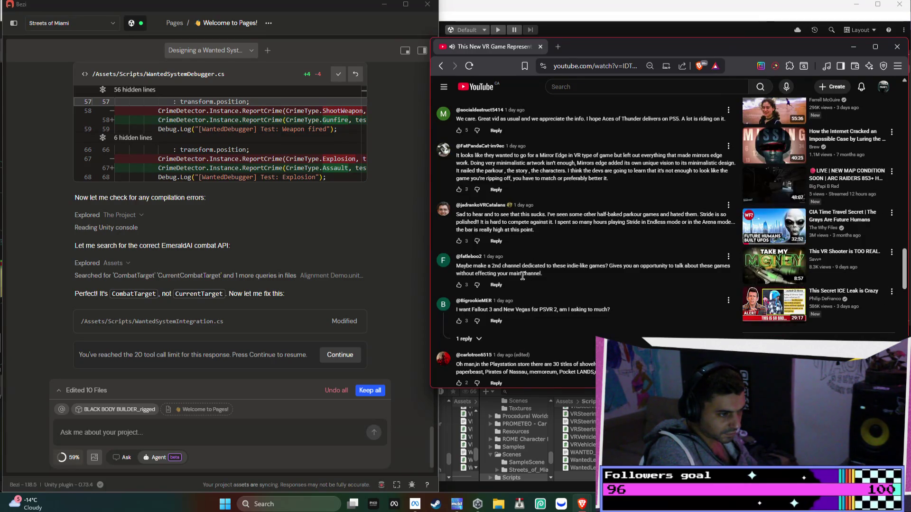
scroll(525, 257, "up", 15)
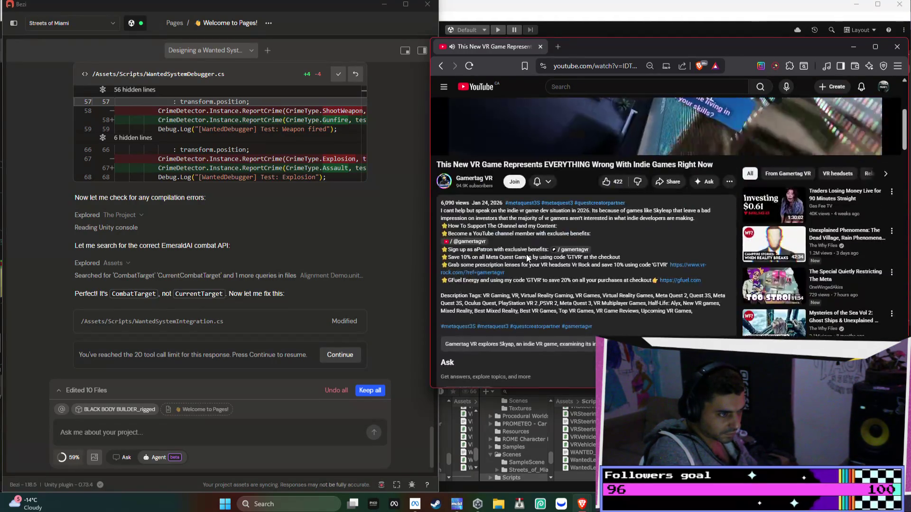
scroll(525, 254, "up", 3)
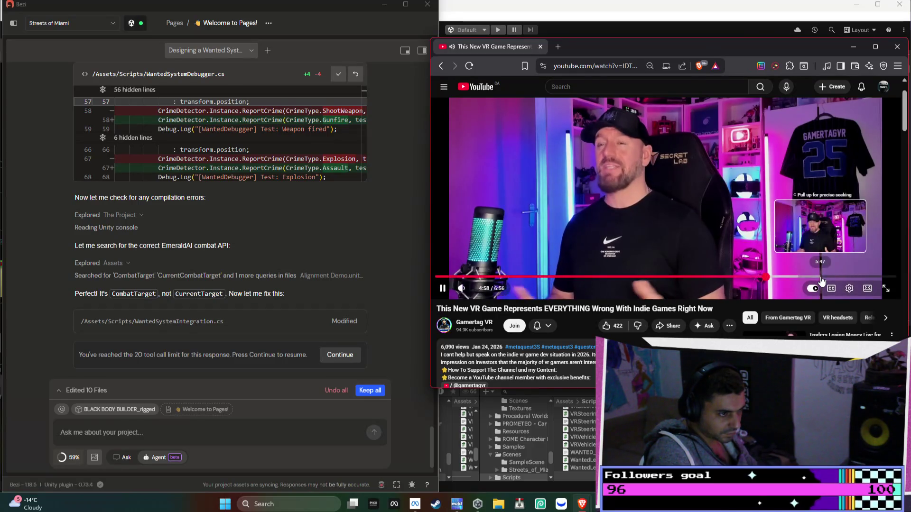
key("alt+Left")
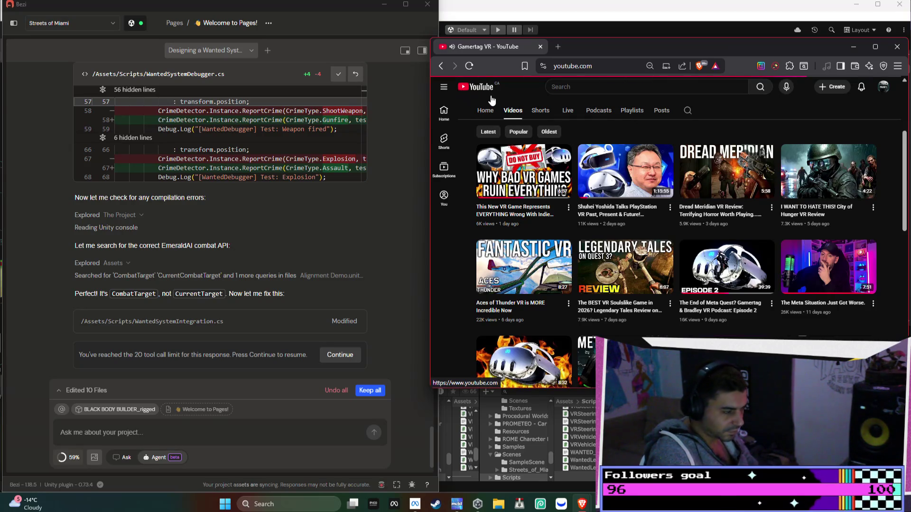
- Go back to the home feed and open penguinz0's 'This Gun Has A Huge Problem' video
key("alt+Left")
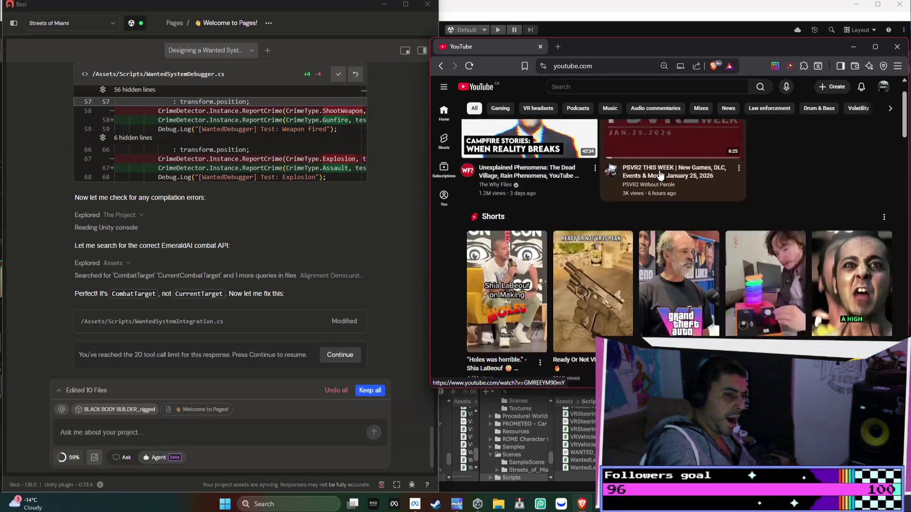
scroll(660, 176, "down", 5)
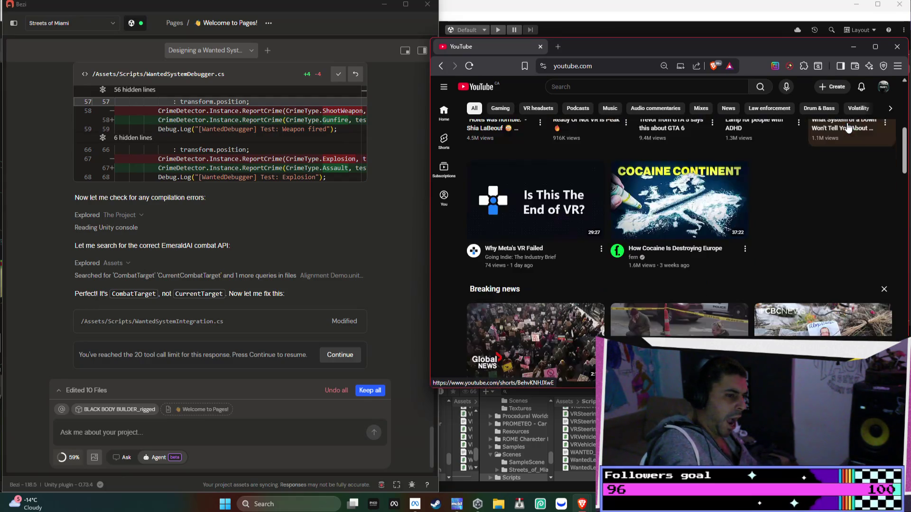
right_click(849, 127)
left_click(897, 197)
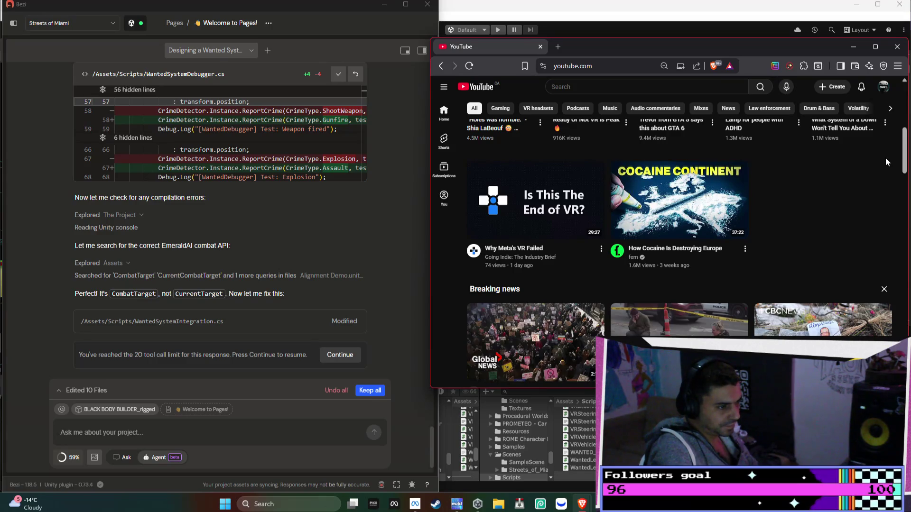
scroll(886, 162, "down", 3)
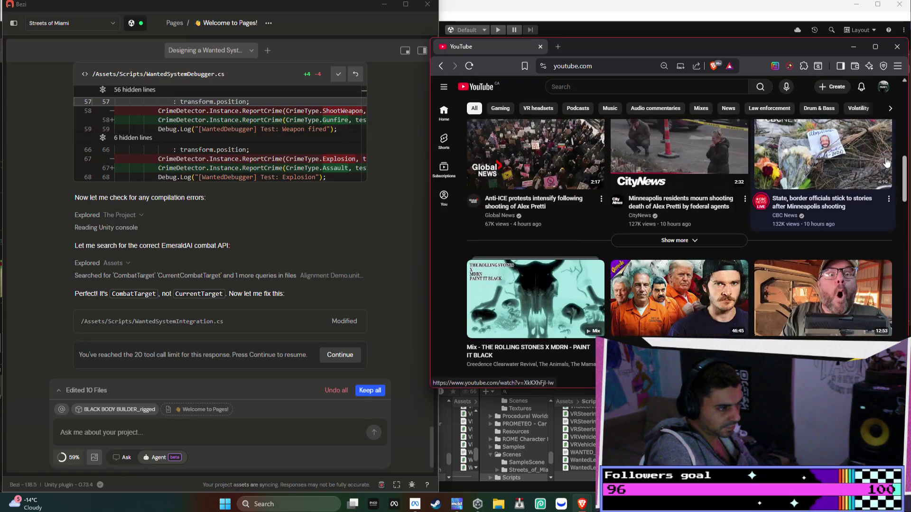
scroll(885, 161, "down", 3)
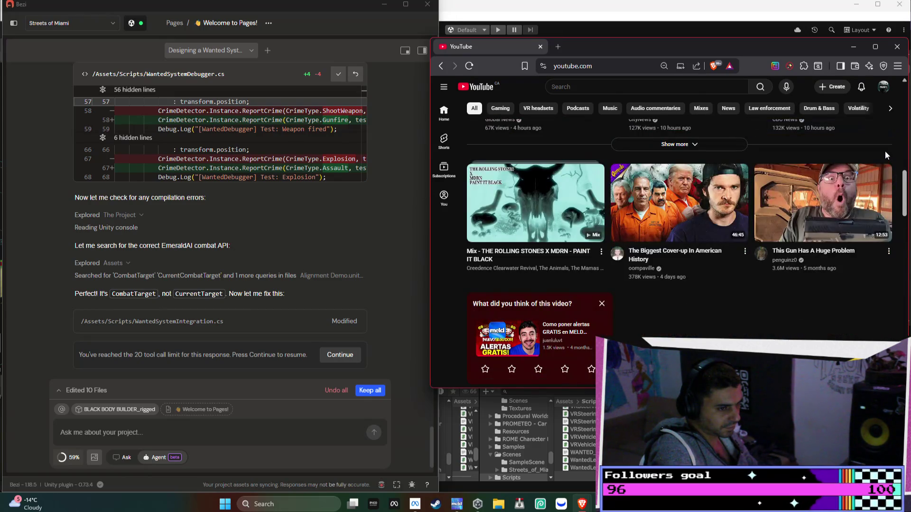
mouse_move(844, 201)
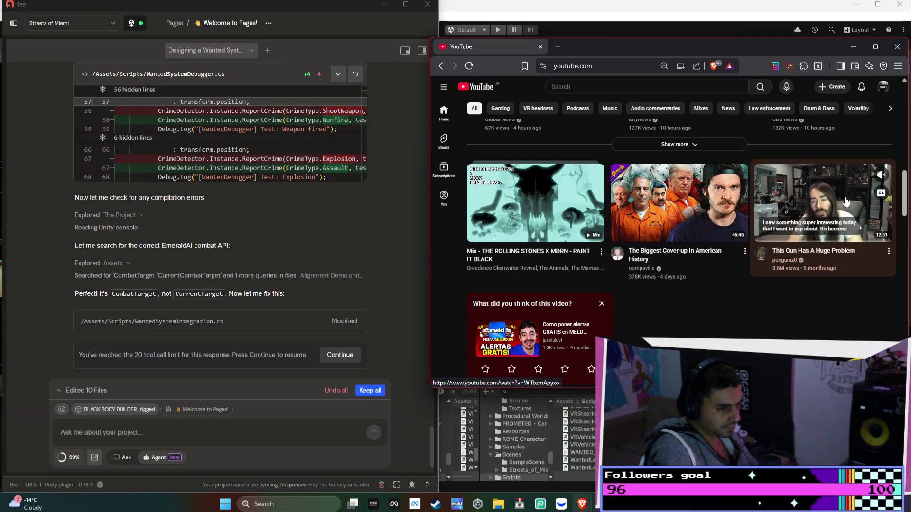
left_click(845, 202)
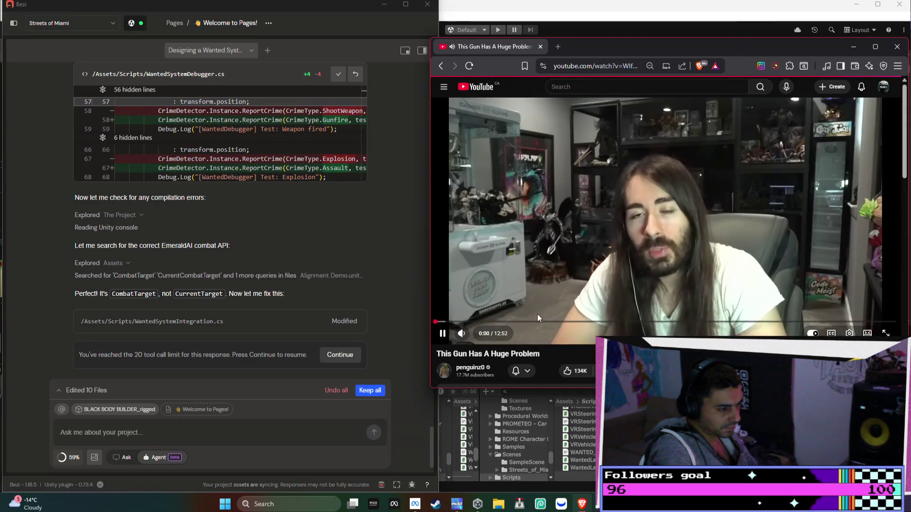
- Seek the gun video ahead past 6:06 to about 9:41, then let Bezi's agent continue past its limit
left_click_drag(539, 325, 654, 323)
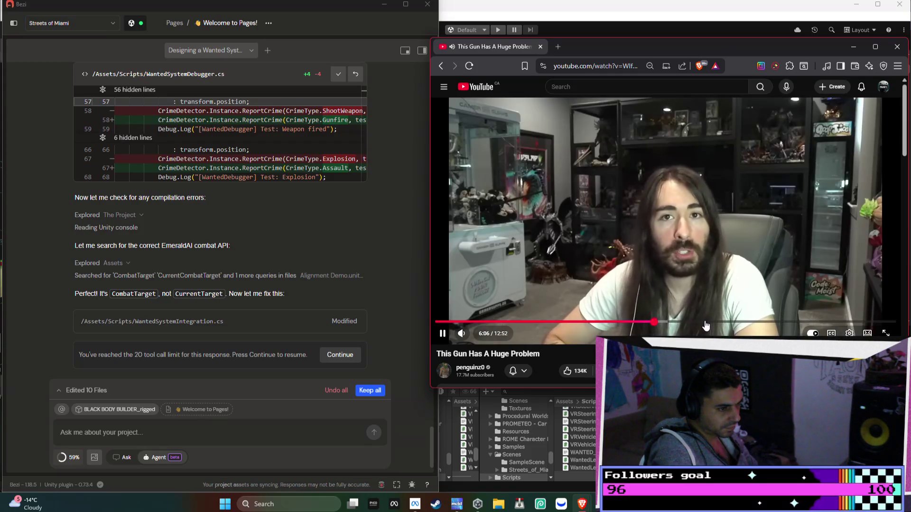
left_click(705, 323)
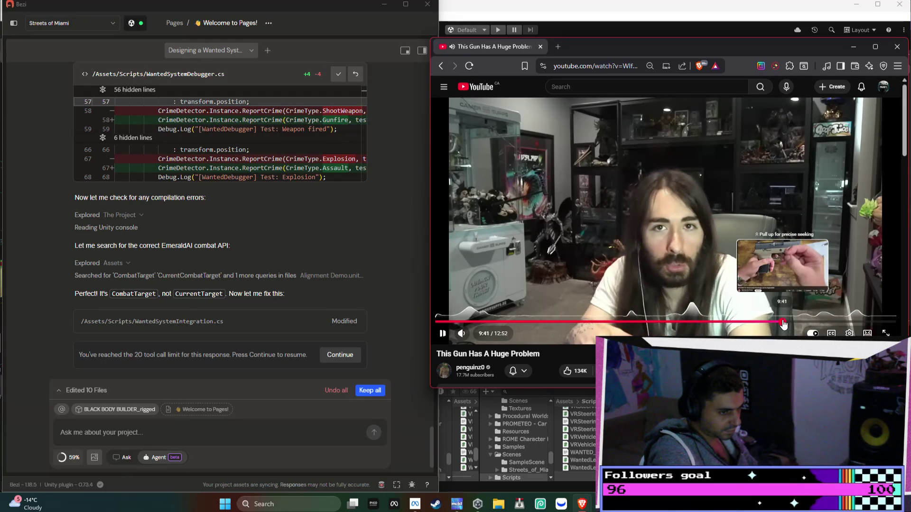
left_click(783, 322)
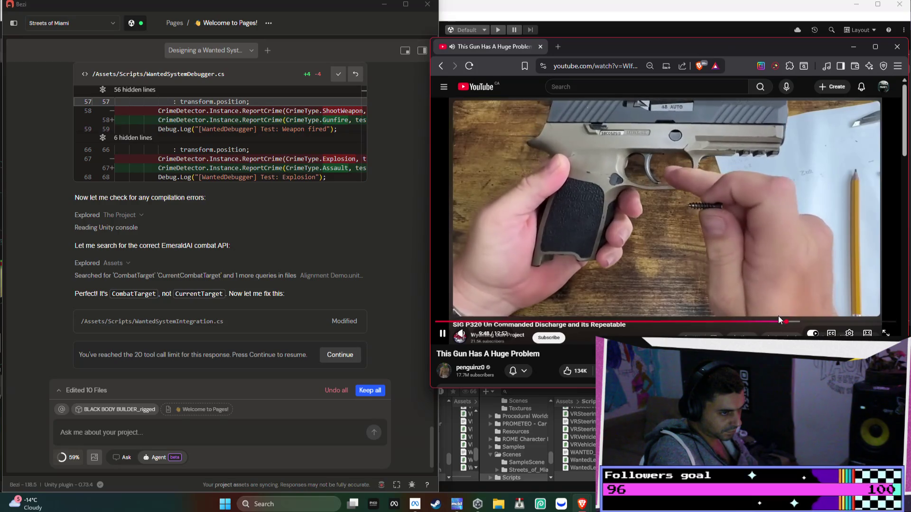
key("Right")
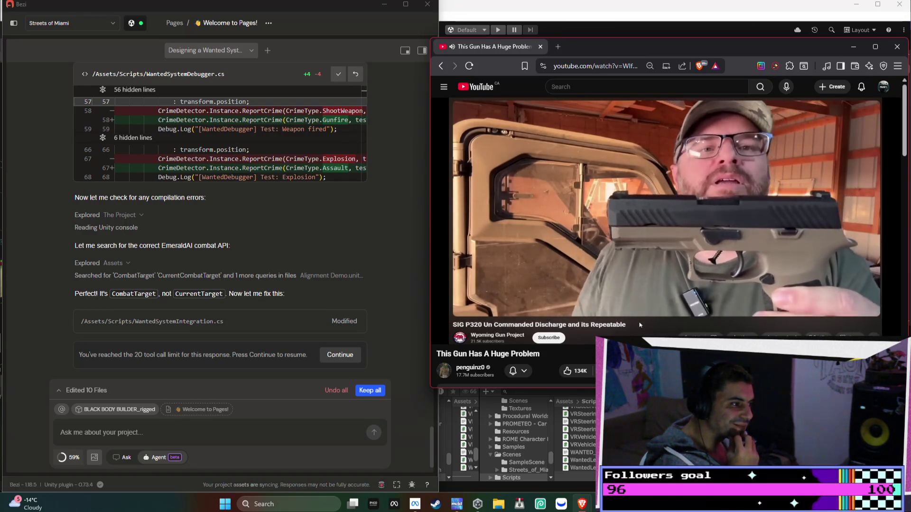
left_click(345, 356)
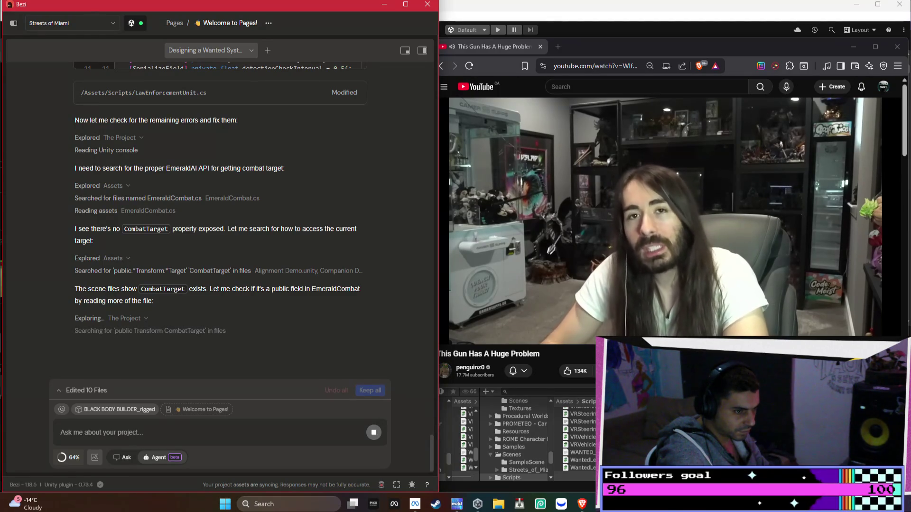
- Pause the gun video and open 'TOP 10 UPCOMING VR Games You Need to Play in 2026' from the home feed
mouse_move(867, 332)
left_click(880, 315)
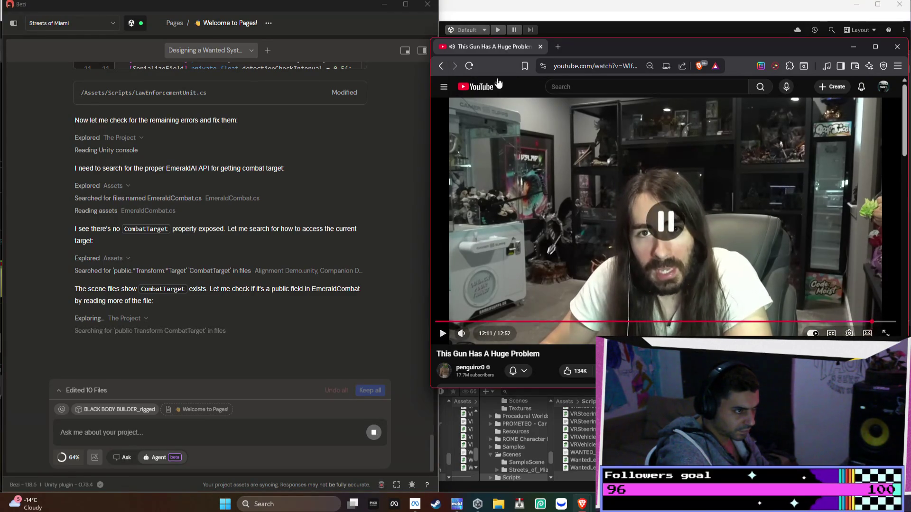
left_click(439, 66)
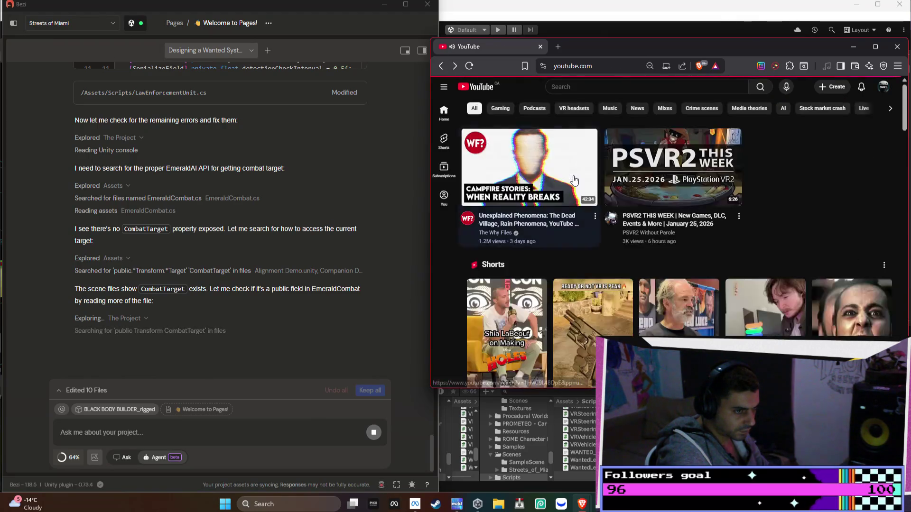
scroll(577, 179, "down", 3)
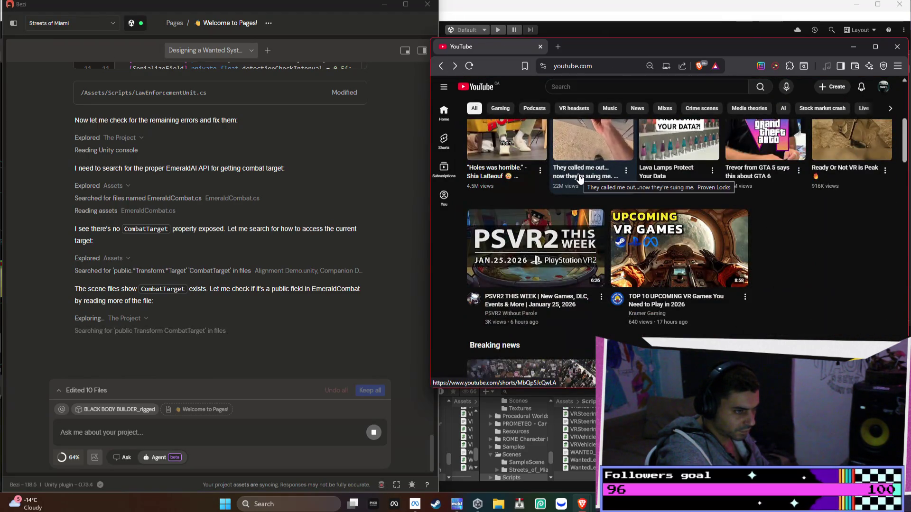
left_click(690, 220)
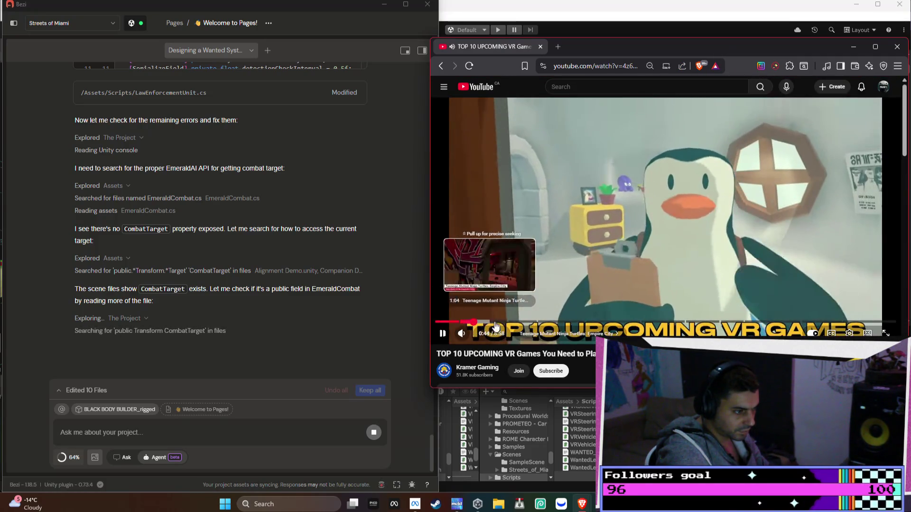
- Skip ahead through the list to Echoes of Mora and Sol Protocol, then return home
mouse_move(534, 322)
left_mouse_down()
mouse_move(640, 314)
mouse_move(625, 322)
mouse_move(697, 315)
mouse_move(720, 329)
mouse_move(738, 324)
left_mouse_up()
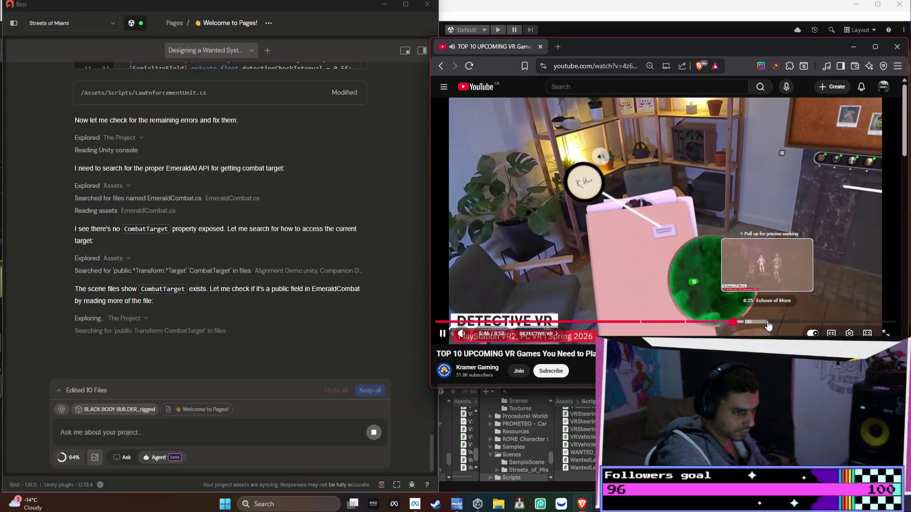
left_click(768, 325)
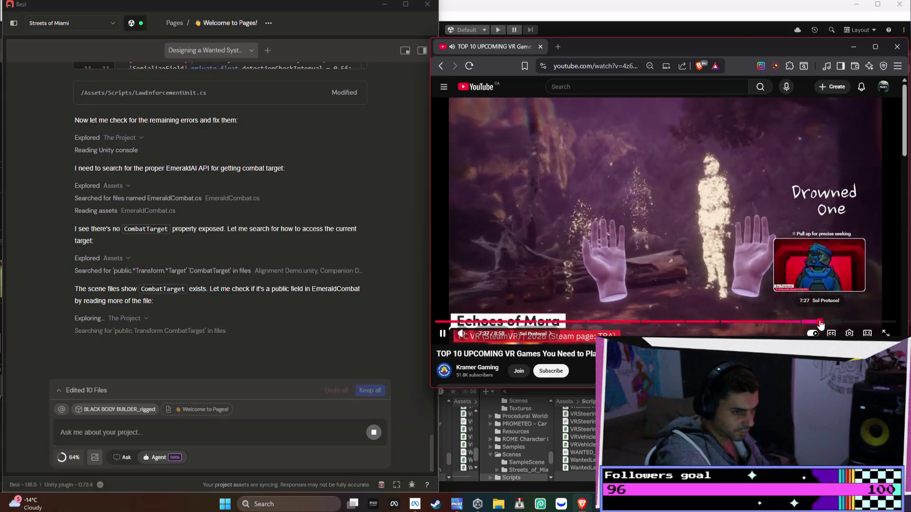
left_click(820, 324)
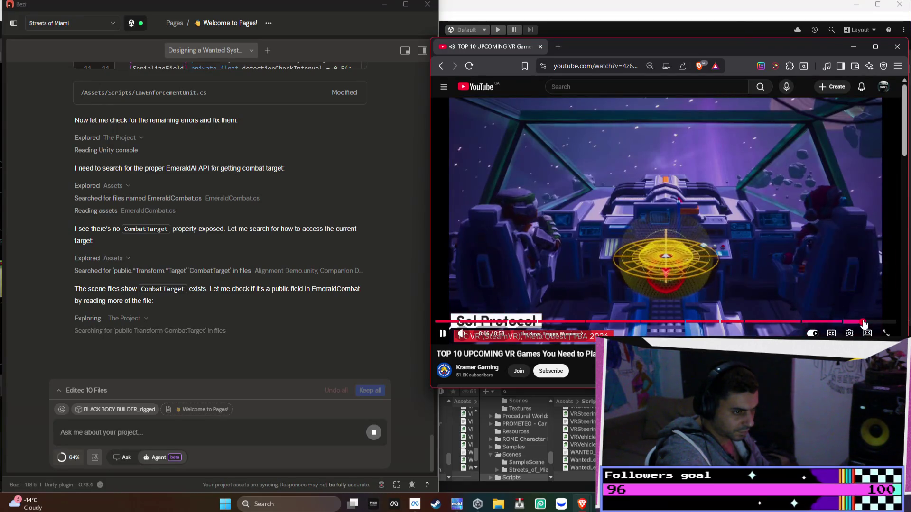
left_click(441, 66)
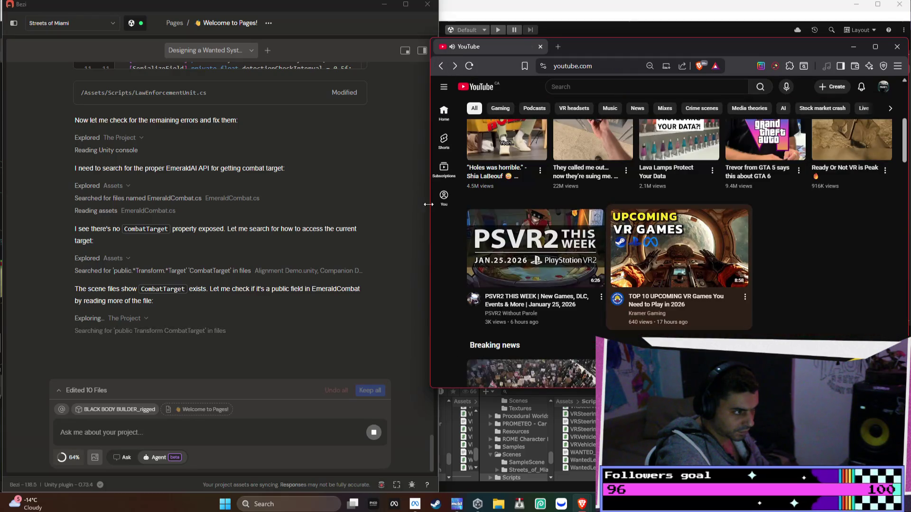
- Scroll down through the recommended videos on the YouTube home feed
scroll(689, 273, "down", 4)
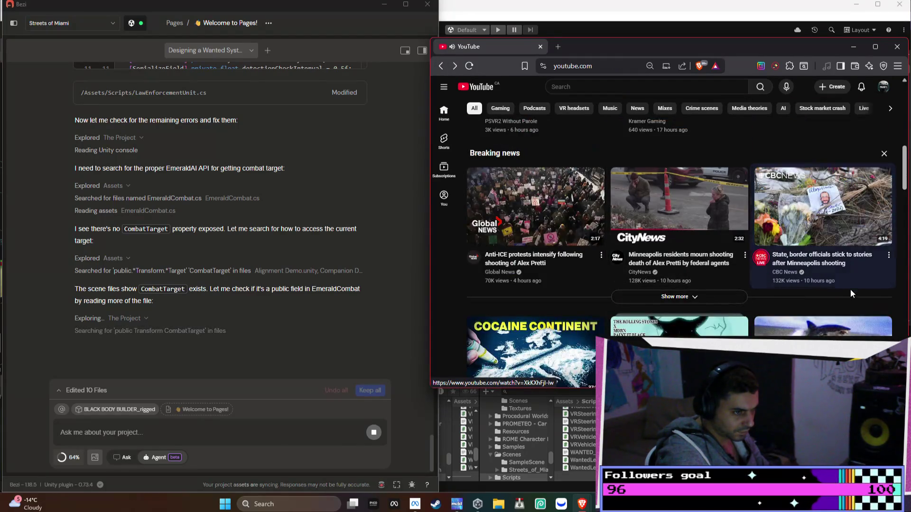
scroll(851, 304, "down", 2)
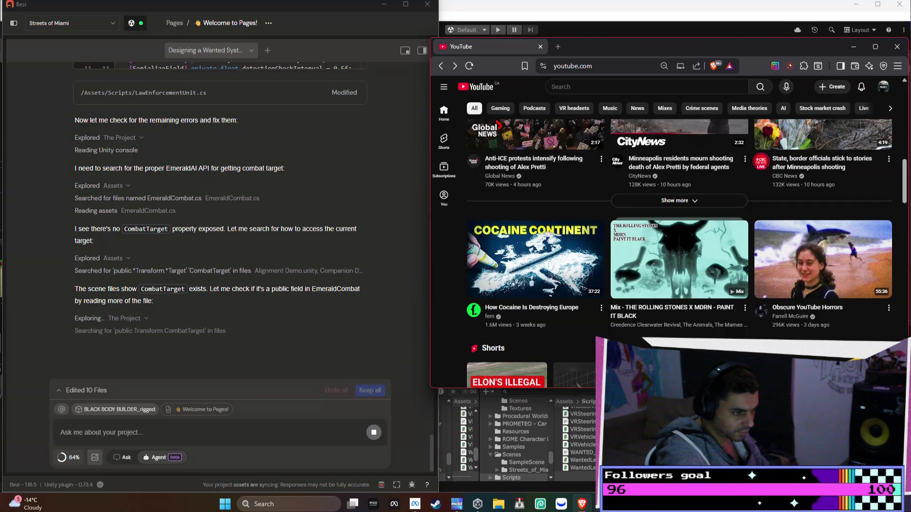
scroll(680, 228, "down", 1)
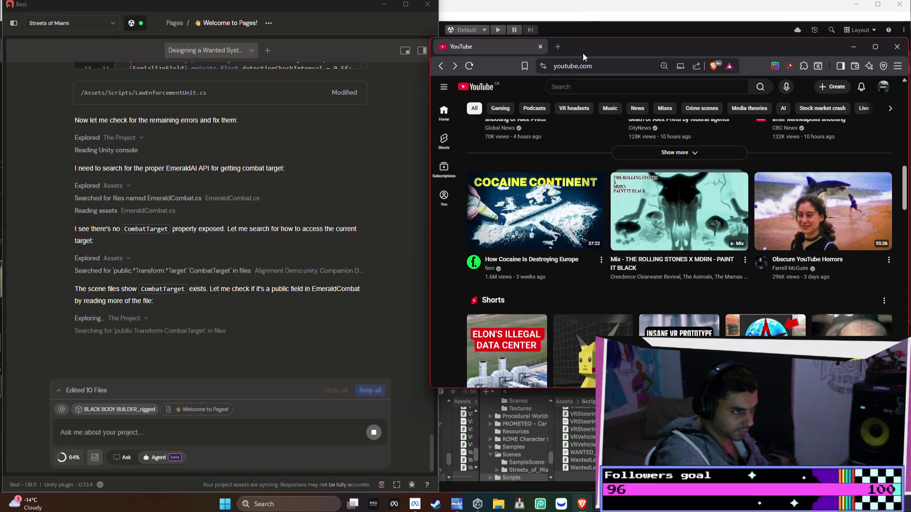
- Bring the Brave window forward and switch to the Streets Of Miami Trello board tab
mouse_move(579, 506)
mouse_move(578, 467)
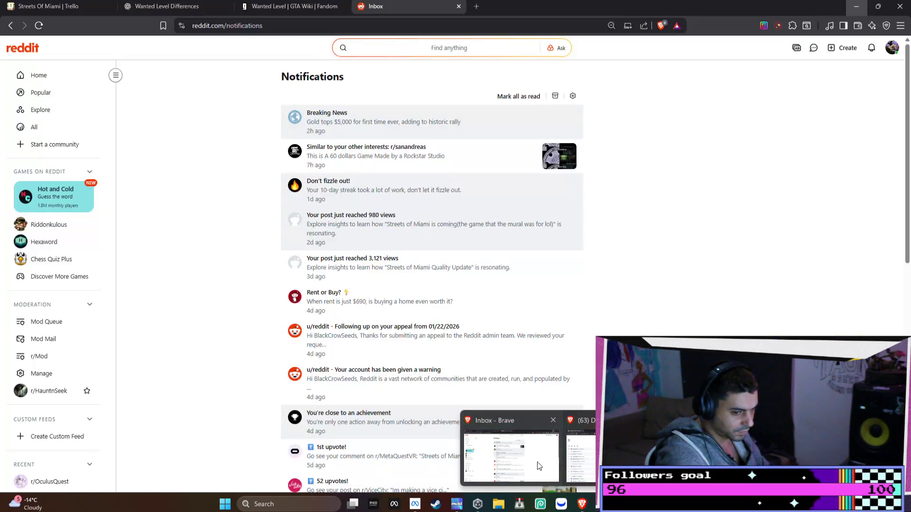
left_click(512, 455)
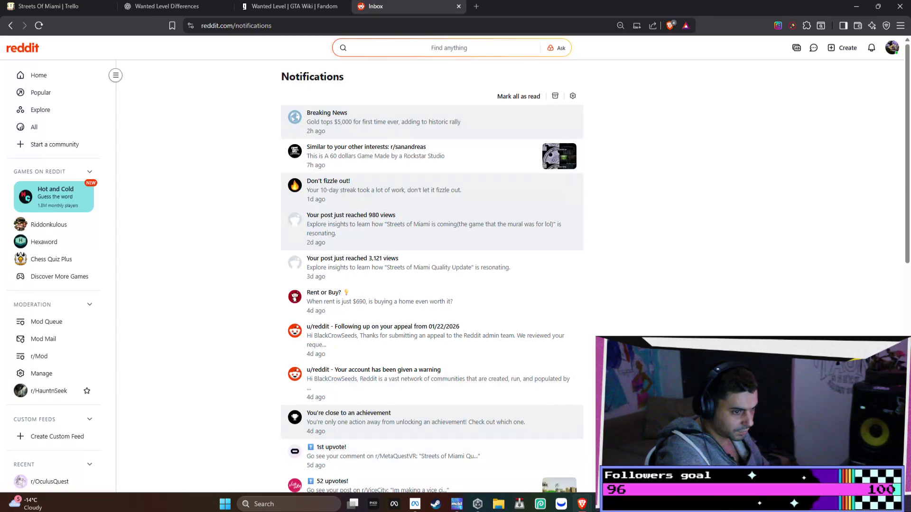
left_click(309, 6)
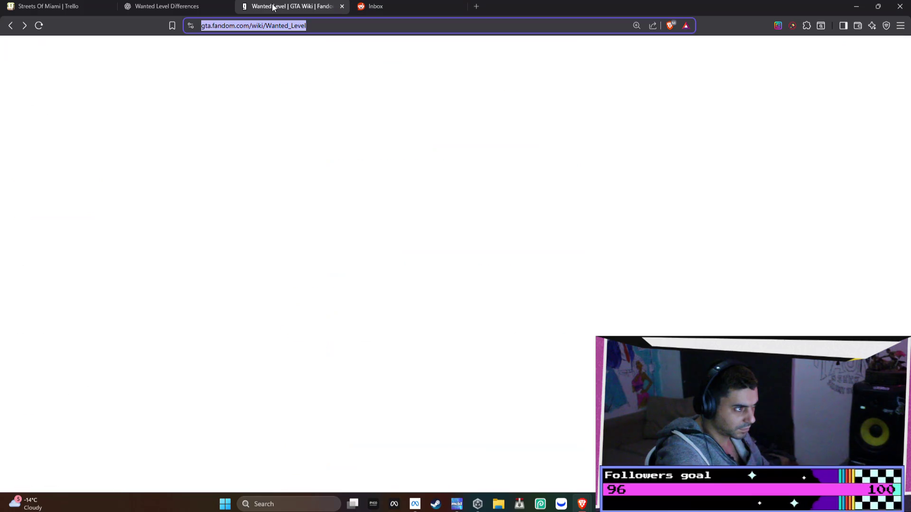
left_click(199, 9)
left_click(72, 6)
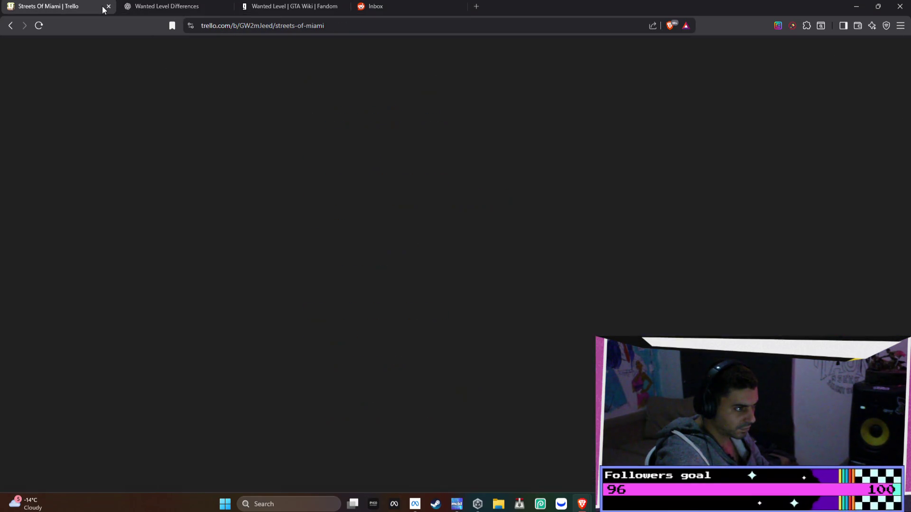
- Cancel the empty BRAINSTORM card and move 'exploding cars' to the end of DOING
left_click(398, 369)
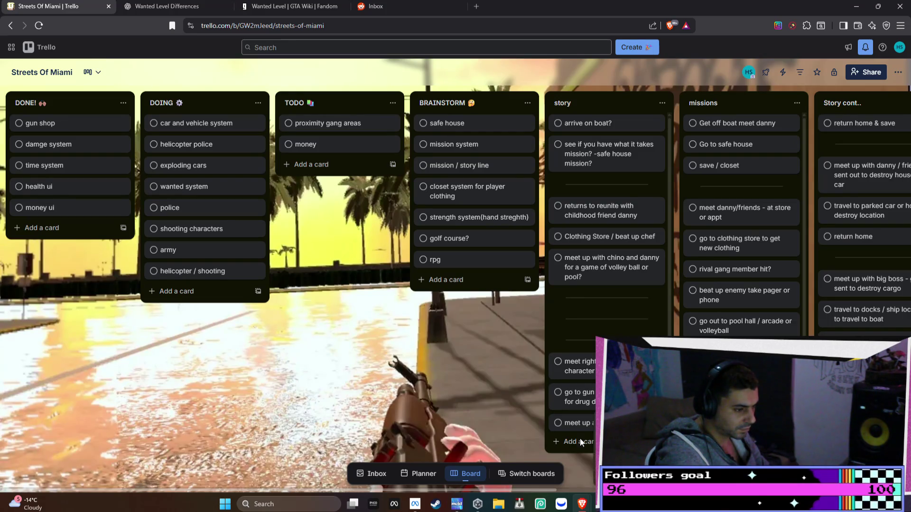
left_click_drag(217, 285, 219, 284)
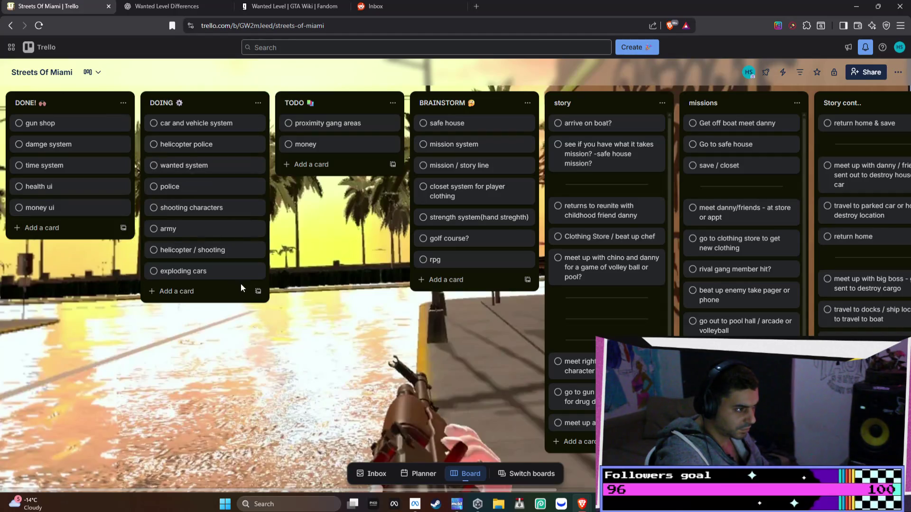
mouse_move(580, 502)
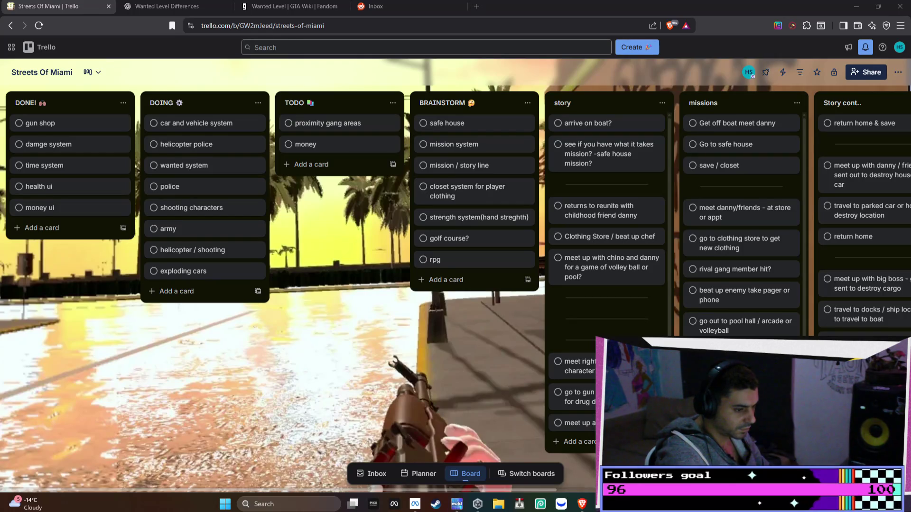
key("alt+Tab")
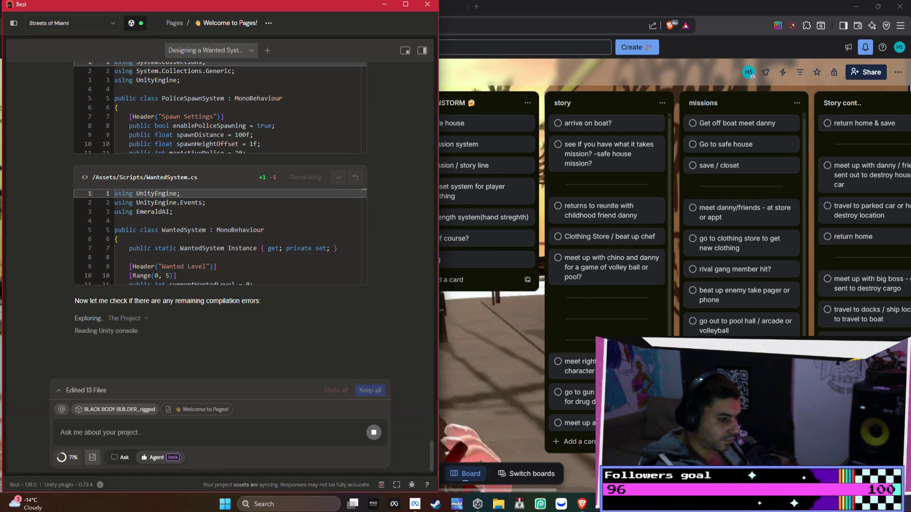
- Bring Unity forward to check the console script error, then return to Bezi
left_click(603, 504)
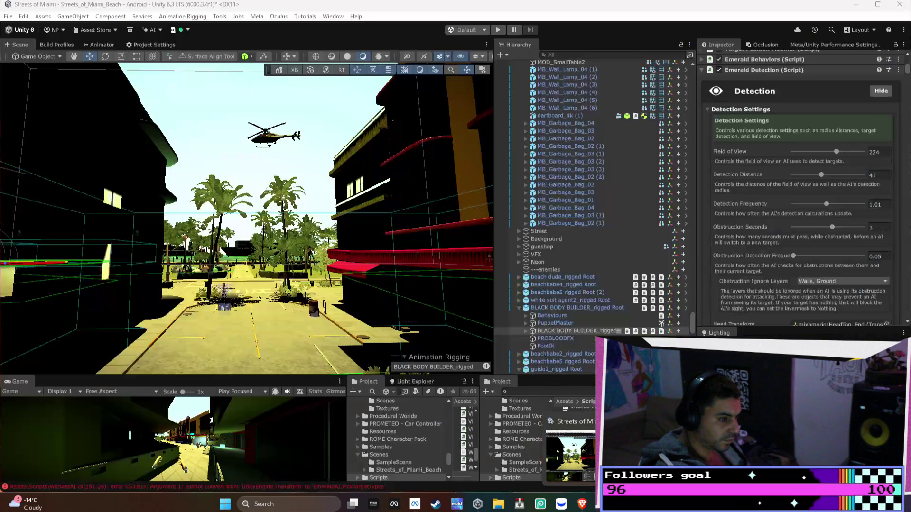
key("alt+Tab")
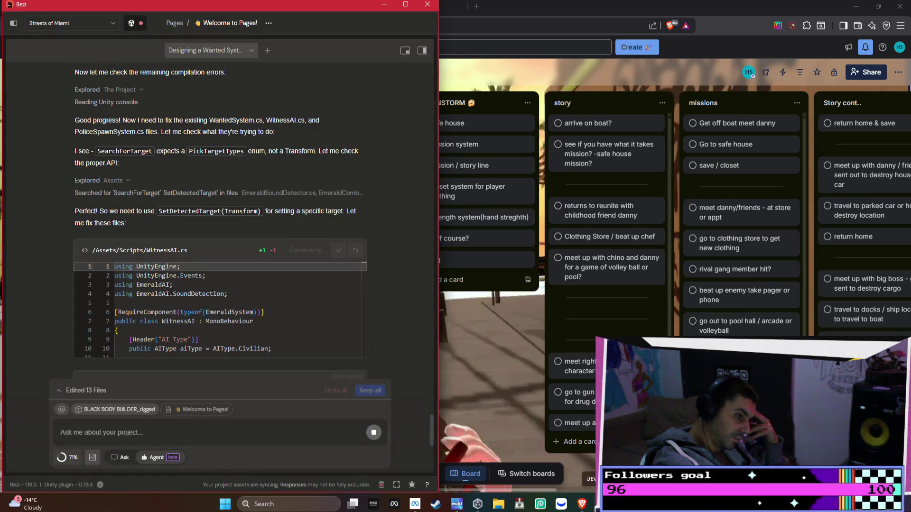
- Minimize the Trello window and filter the YouTube home feed to the Music category
mouse_move(582, 503)
mouse_move(591, 476)
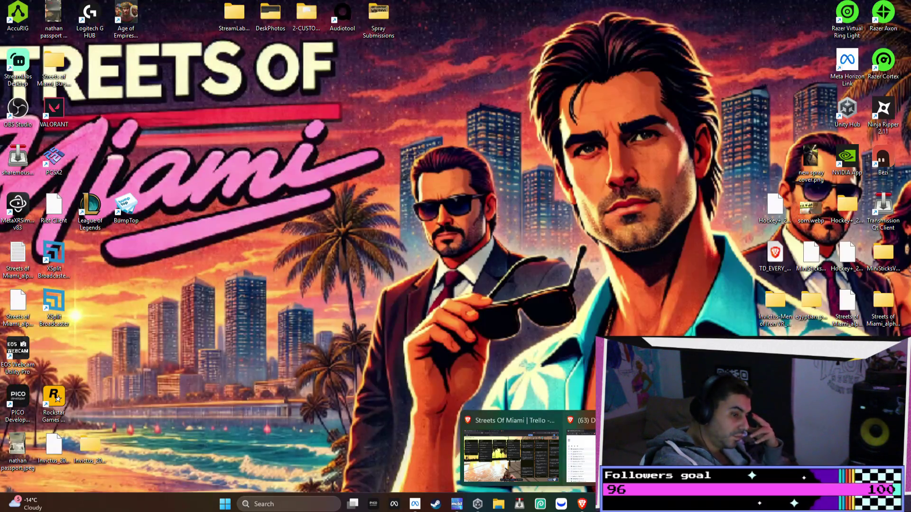
mouse_move(551, 440)
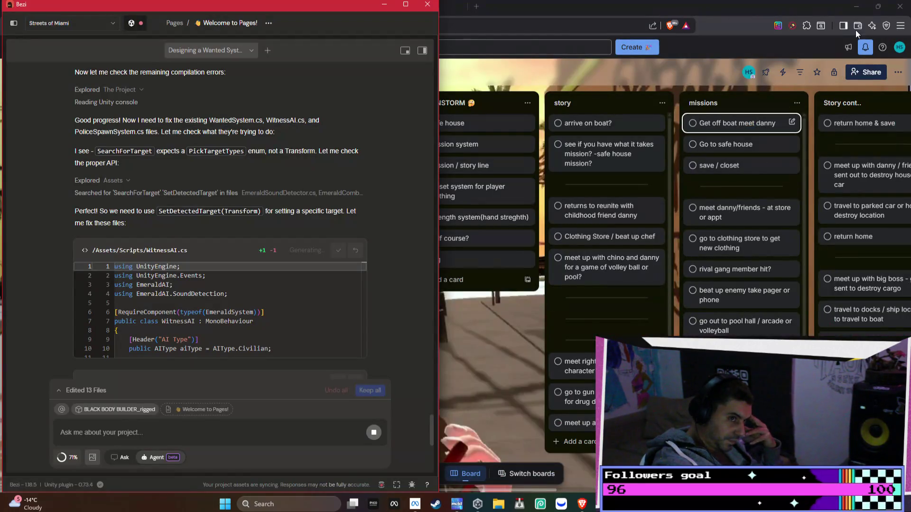
left_click(857, 6)
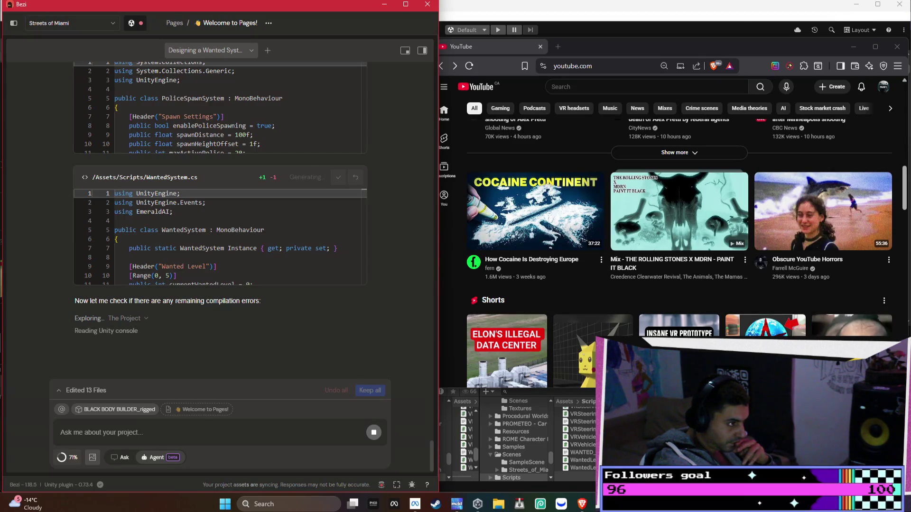
scroll(342, 308, "up", 6)
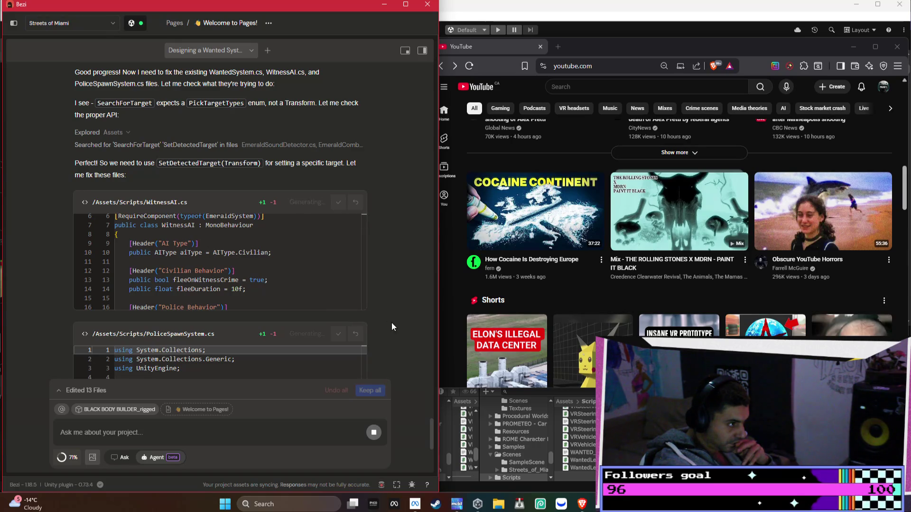
scroll(386, 301, "down", 6)
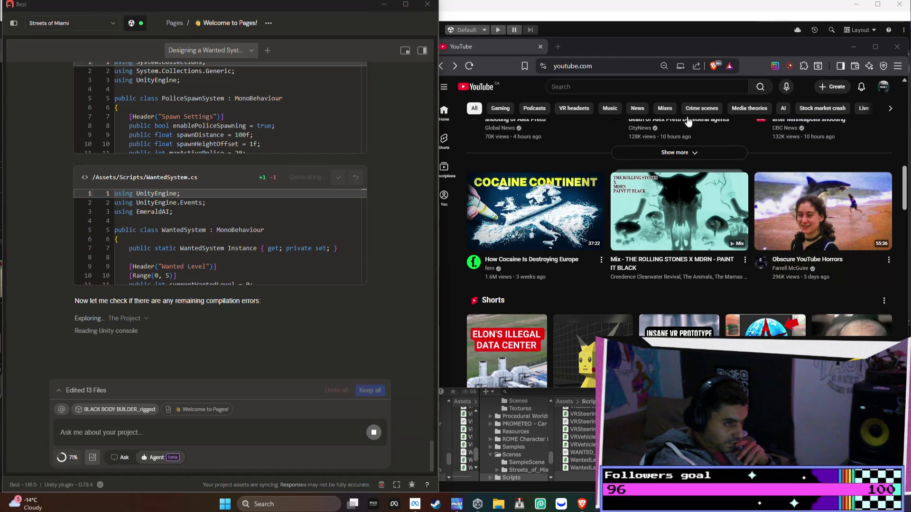
left_click(613, 110)
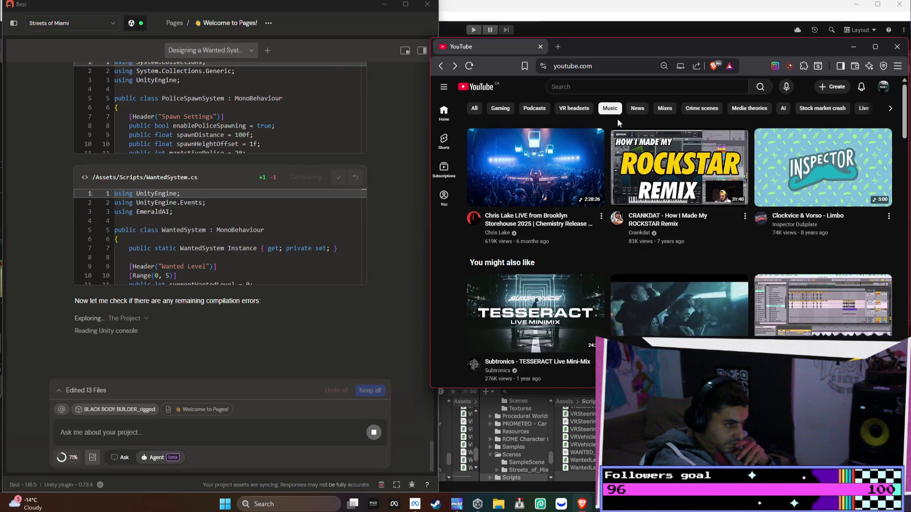
- Briefly play the enter_the_aether music mix, then return to the YouTube home feed
mouse_move(689, 211)
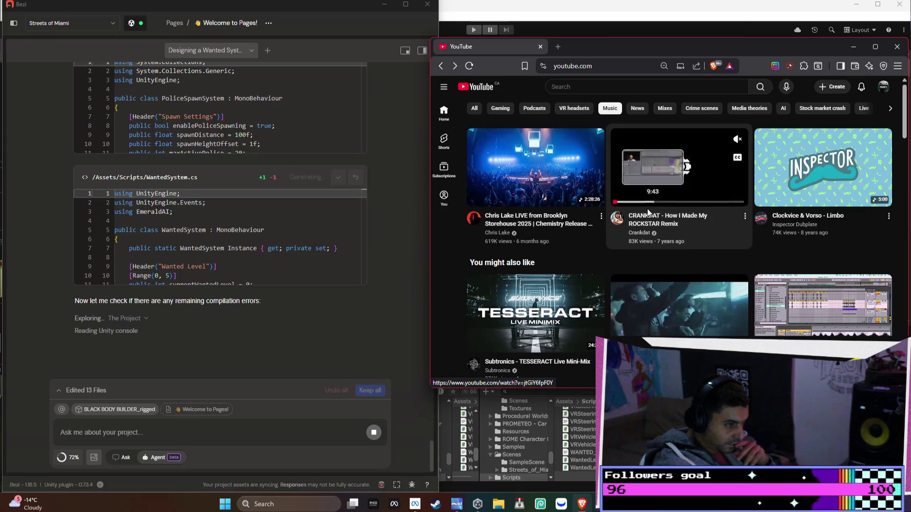
scroll(587, 235, "down", 5)
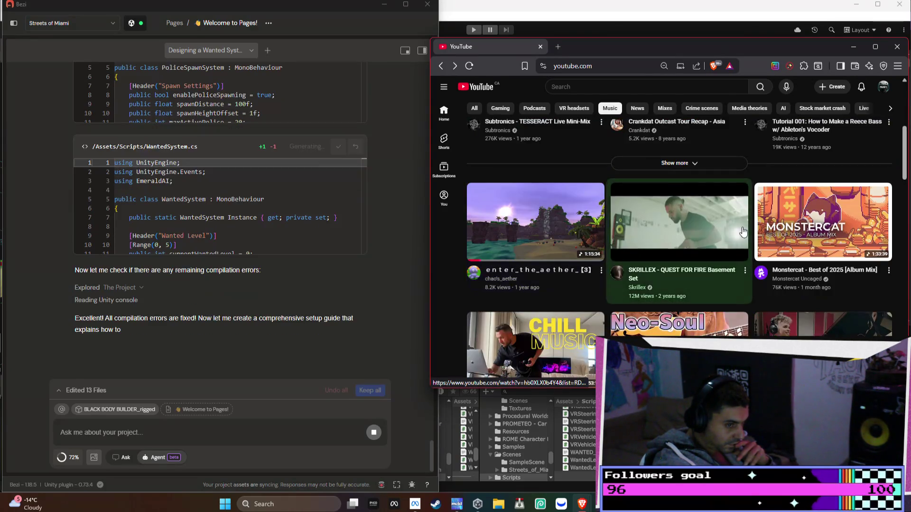
left_click(511, 236)
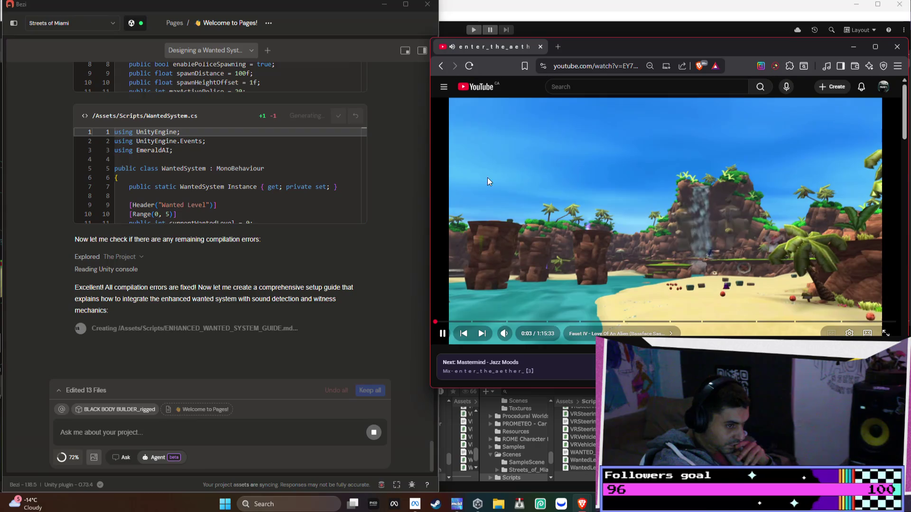
left_click(441, 67)
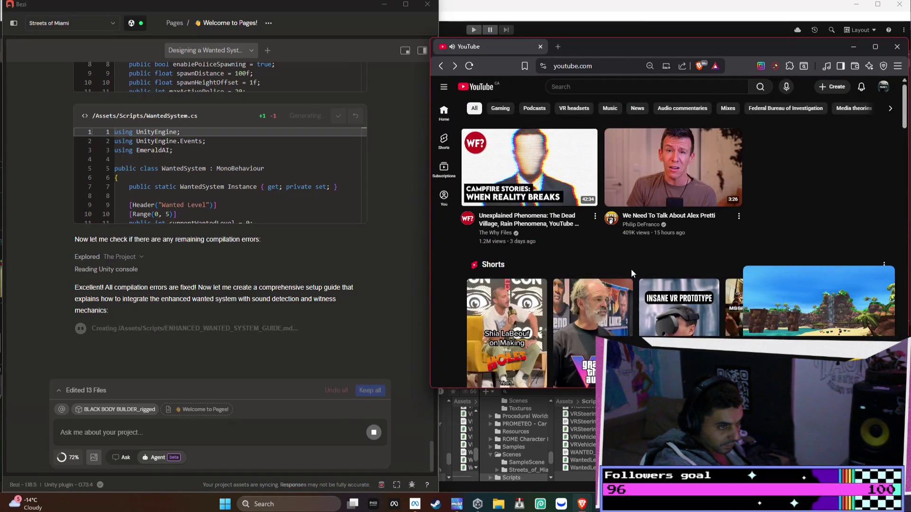
- Reapply the Music filter, scroll down past Forgotten favorites, and open MDRN - Jaded
scroll(631, 269, "down", 10)
scroll(631, 273, "down", 4)
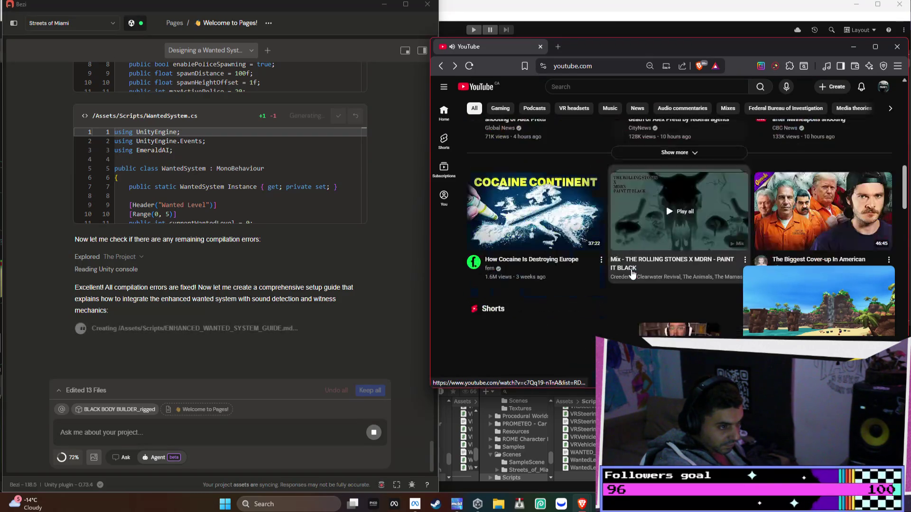
left_click(610, 109)
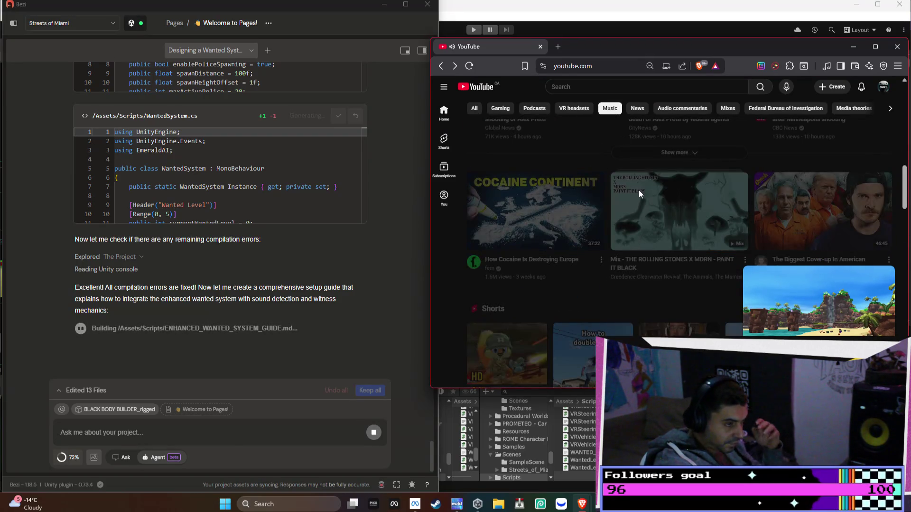
scroll(688, 222, "down", 4)
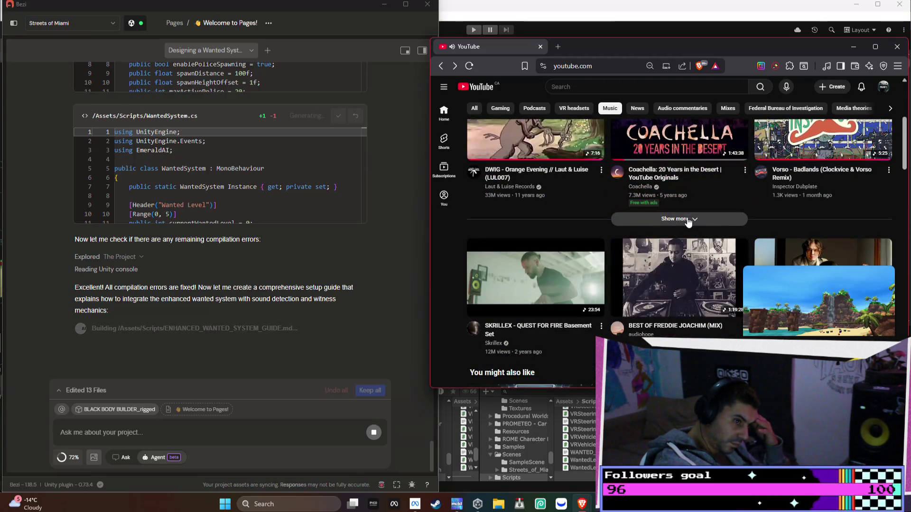
scroll(693, 223, "down", 3)
scroll(693, 223, "down", 5)
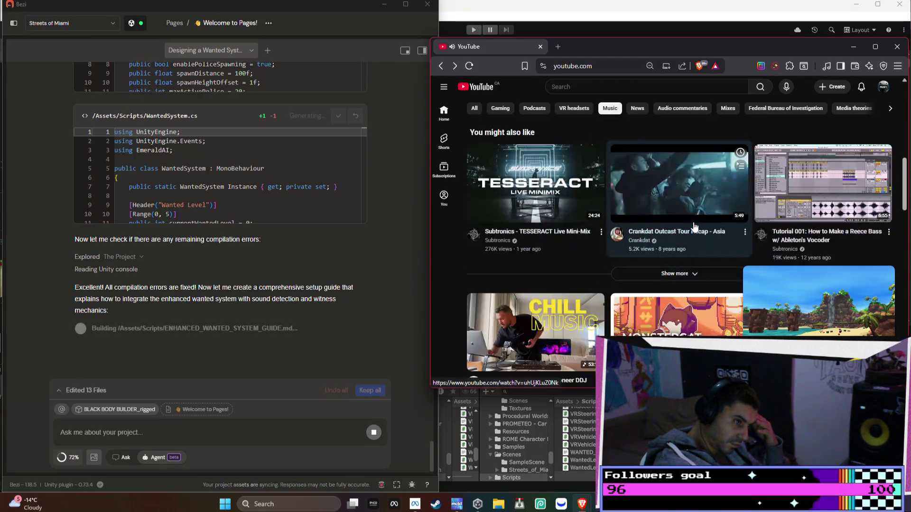
scroll(692, 223, "down", 4)
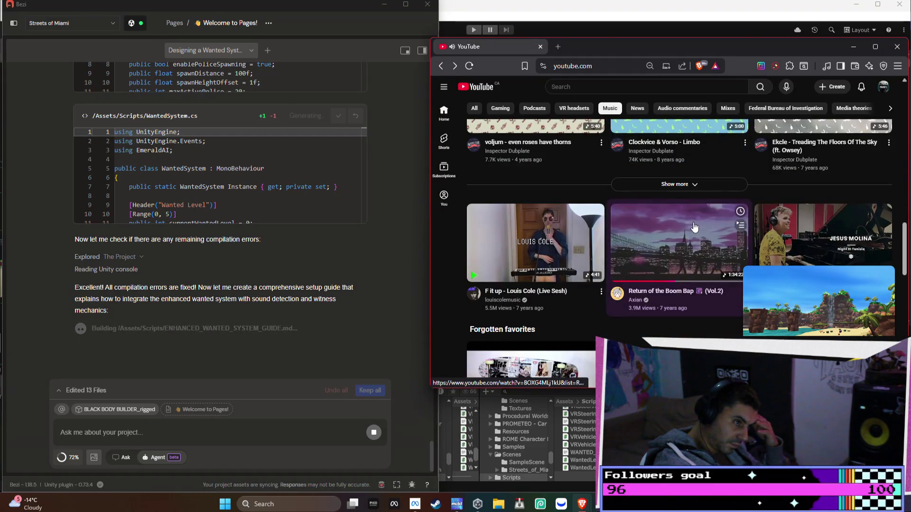
scroll(694, 227, "down", 1)
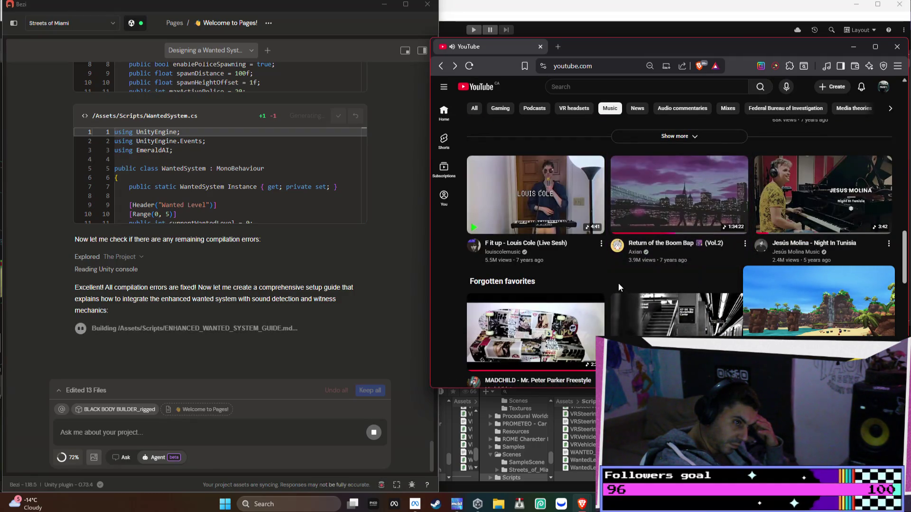
scroll(618, 285, "down", 1)
scroll(617, 285, "down", 2)
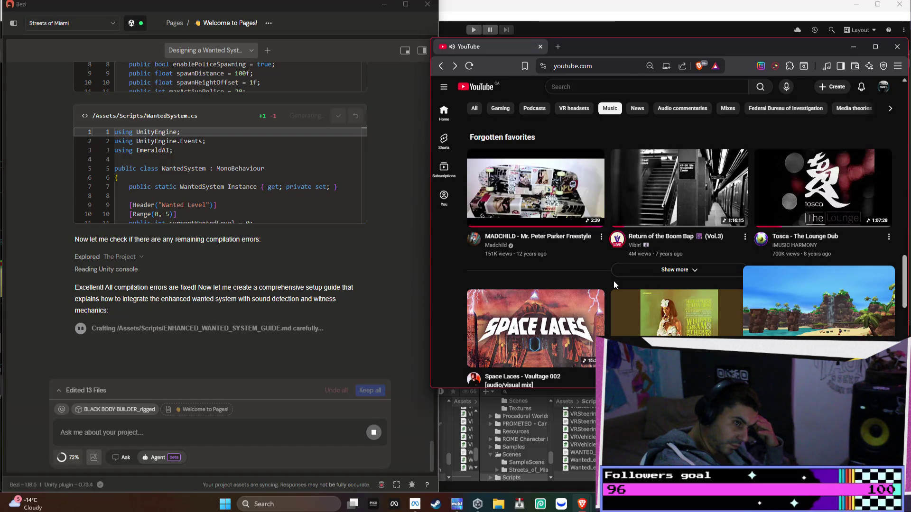
scroll(613, 281, "down", 4)
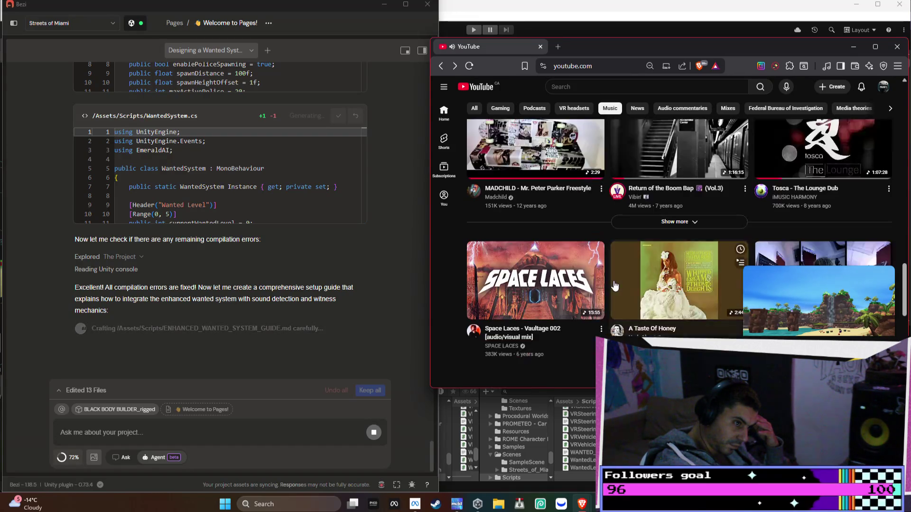
scroll(609, 279, "down", 2)
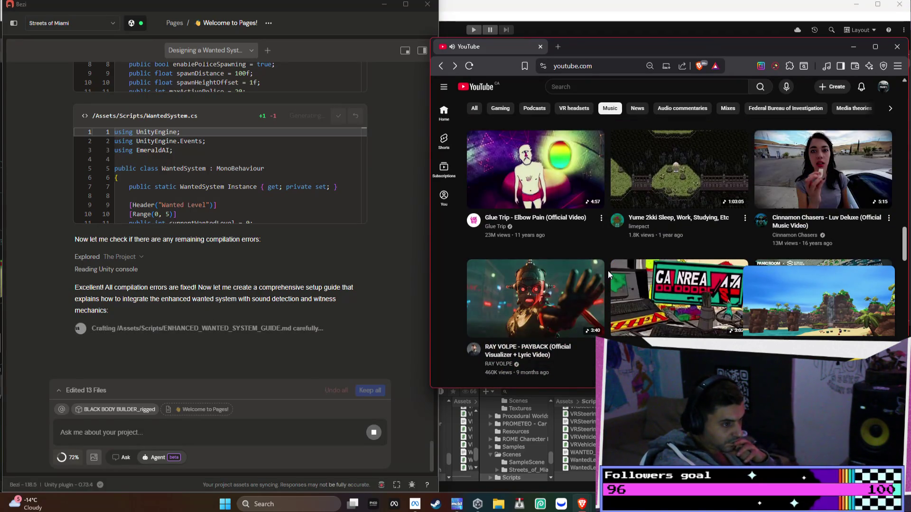
scroll(607, 271, "down", 1)
left_click(649, 244)
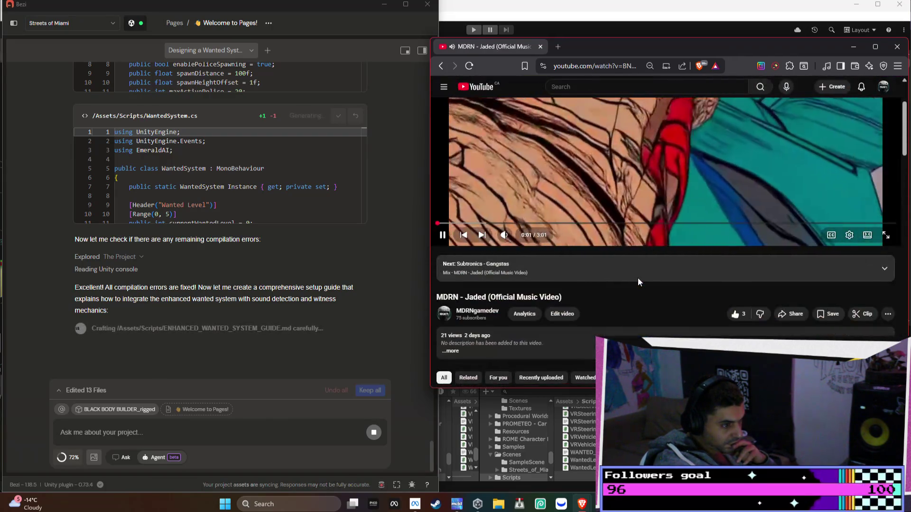
- Change the Jaded video's playback quality in the gear menu and watch it full screen
scroll(667, 313, "down", 1)
scroll(688, 278, "down", 3)
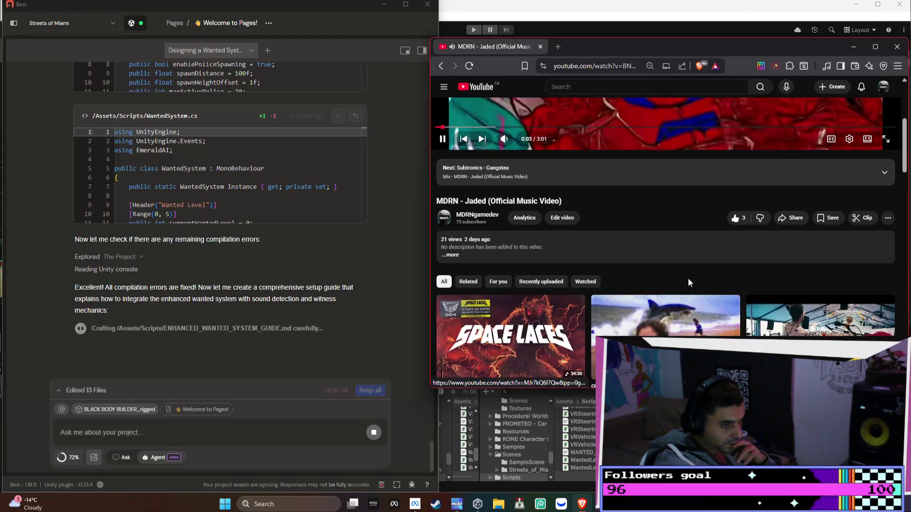
scroll(689, 283, "up", 5)
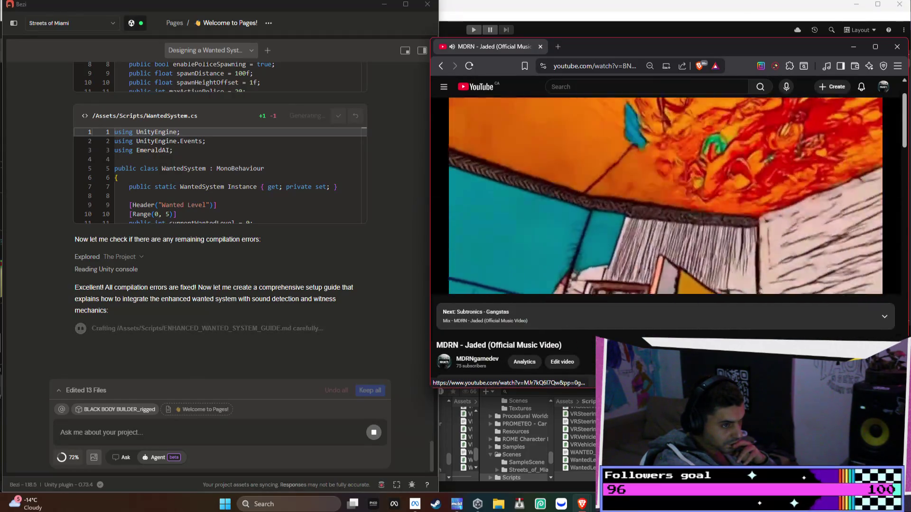
scroll(688, 278, "up", 1)
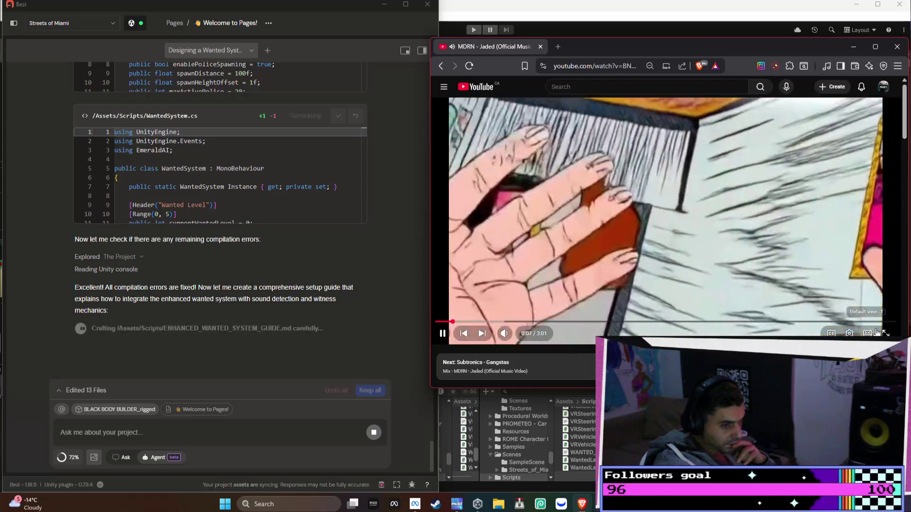
left_click(848, 333)
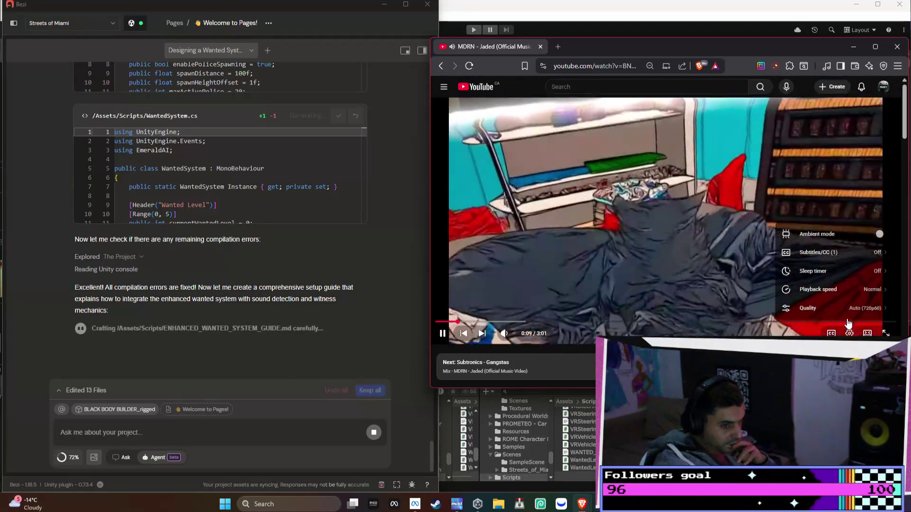
left_click(847, 303)
left_click(837, 194)
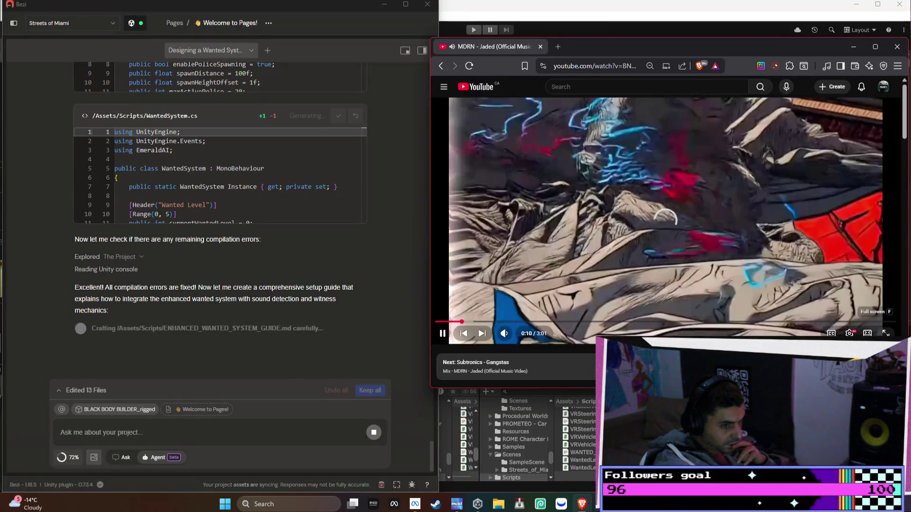
left_click(884, 332)
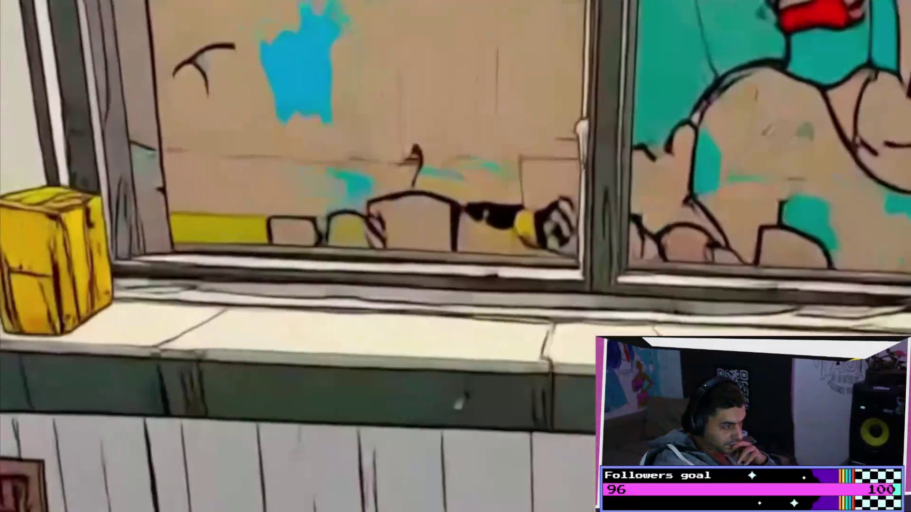
mouse_move(878, 312)
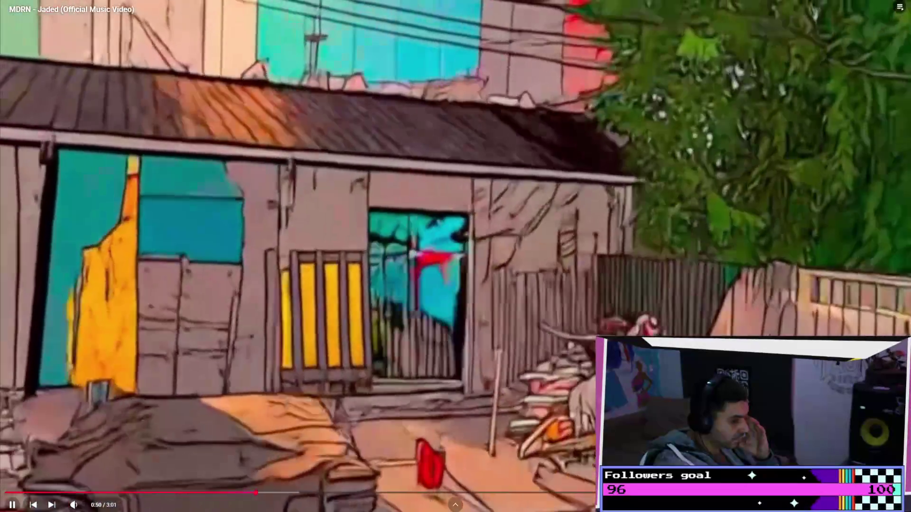
- Exit full screen, close Discord, and bring the windowed Jaded video back beside Unity
key("Escape")
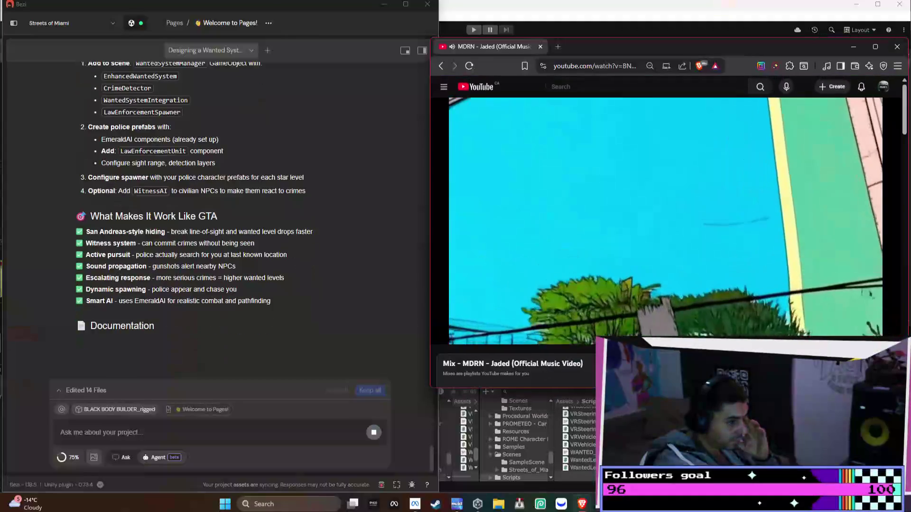
key("alt+Tab")
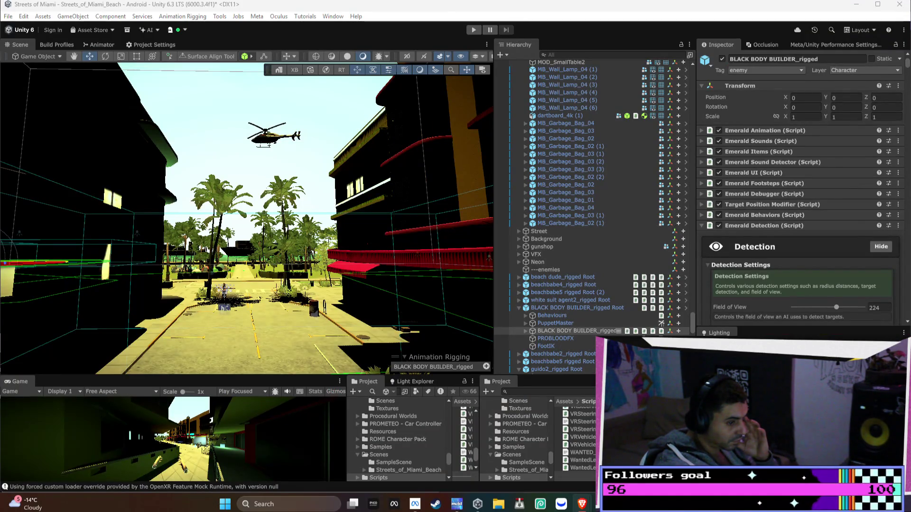
key("alt+Tab")
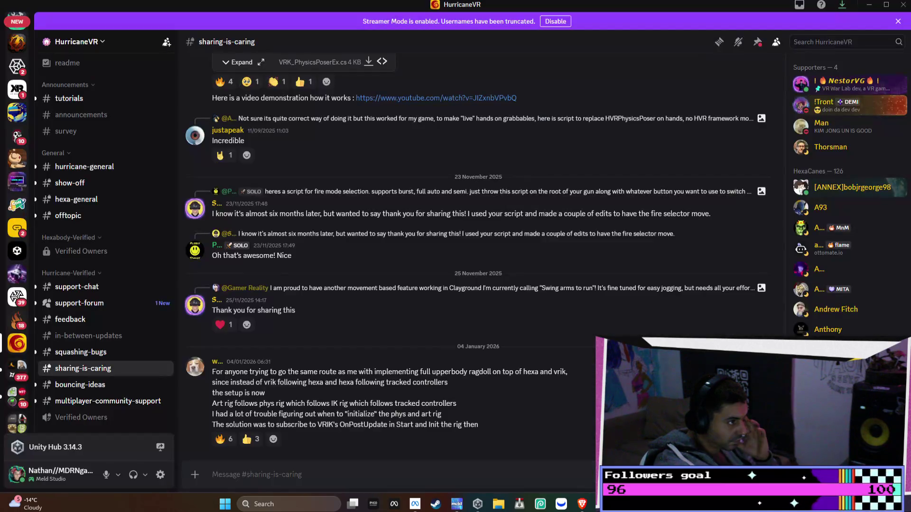
left_click(903, 7)
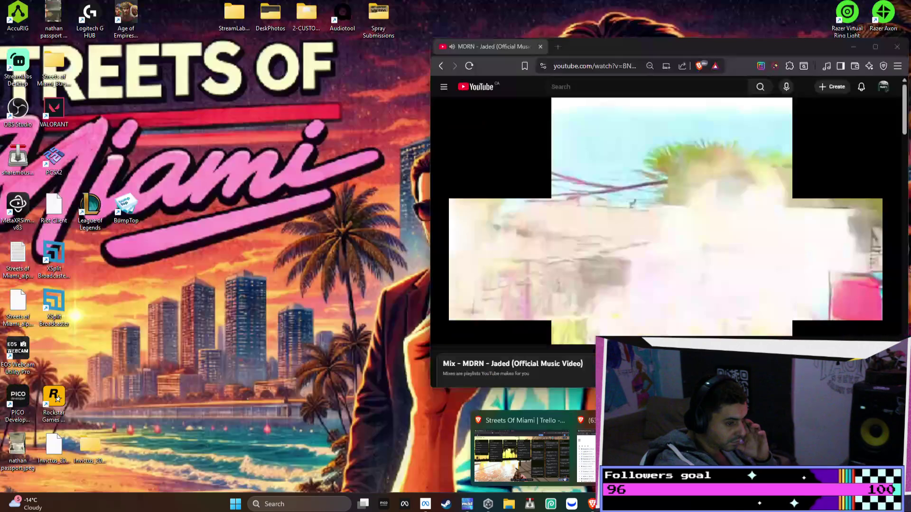
left_click(541, 446)
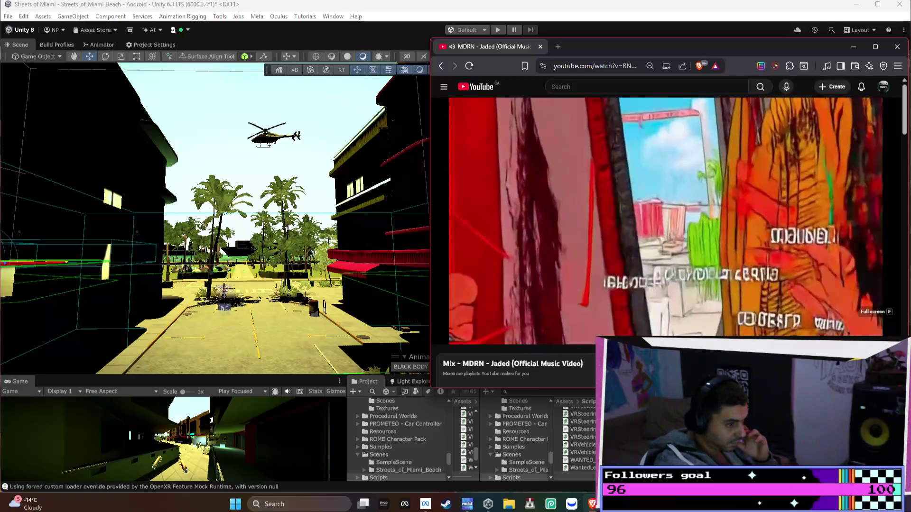
- Scroll through the upcoming songs in the Jaded mix, then return to the Unity Scene view
scroll(599, 298, "down", 2)
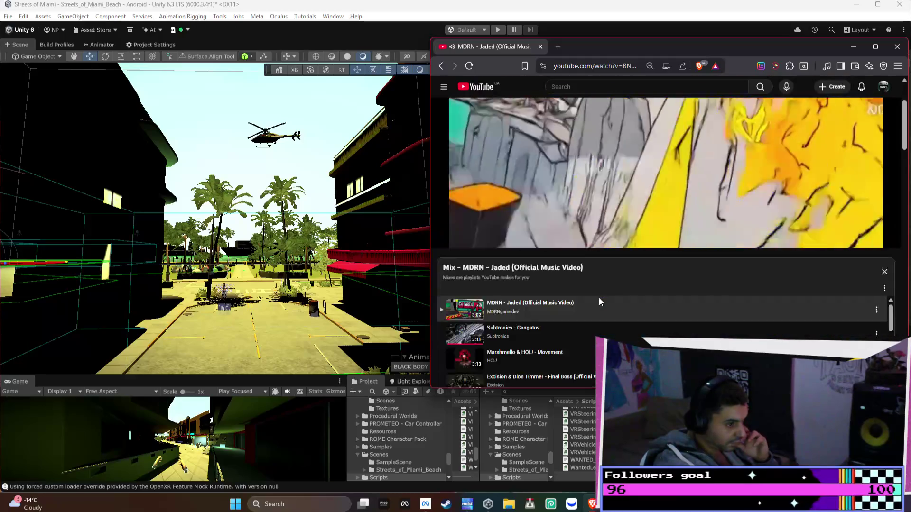
scroll(598, 299, "down", 5)
scroll(628, 208, "down", 5)
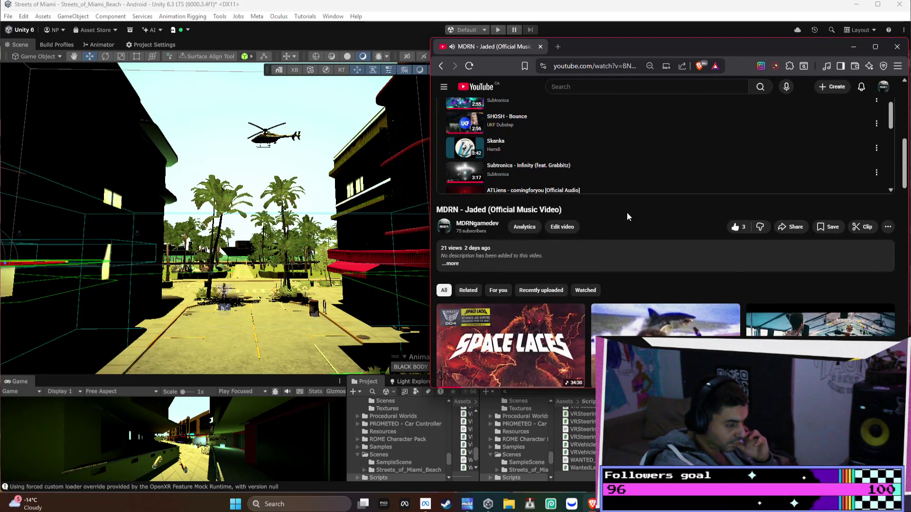
scroll(627, 212, "up", 8)
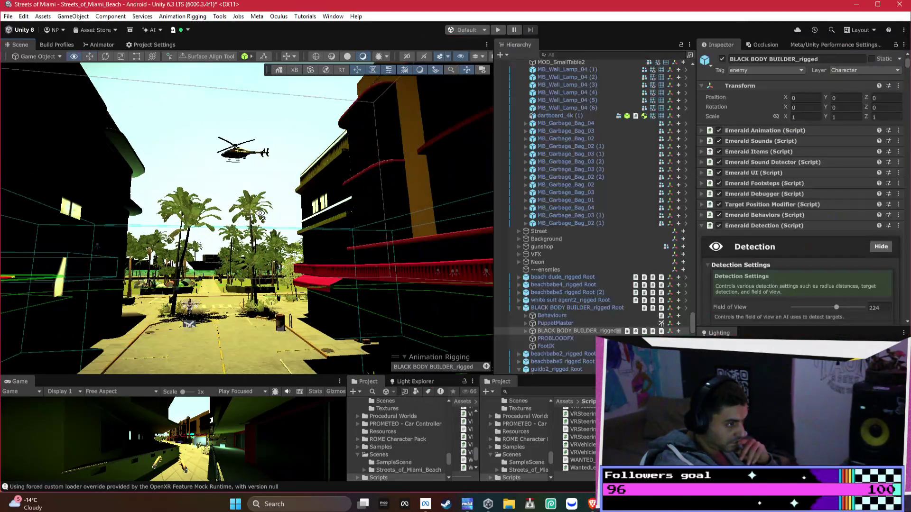
right_click(279, 220)
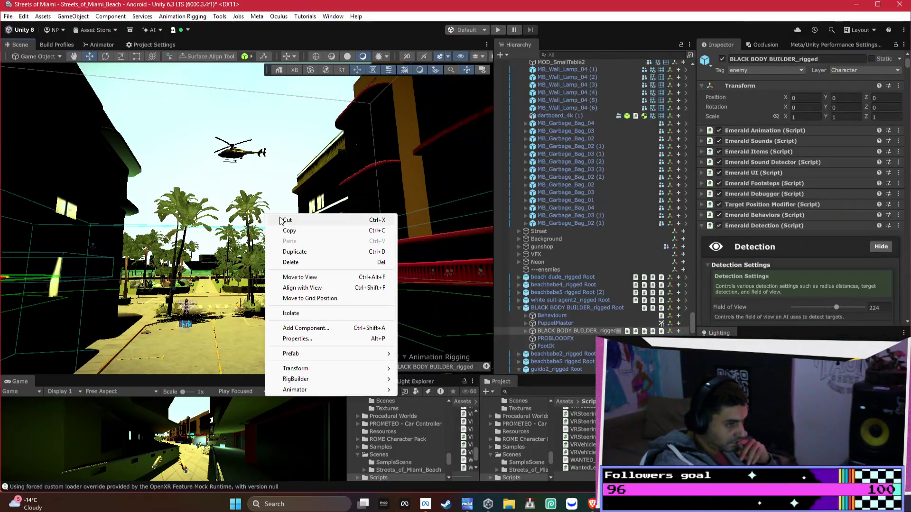
- Read through Bezi's wanted-system summary and Setup Steps, then open Unity's Hierarchy Create menu
key("alt+Tab")
scroll(294, 305, "up", 15)
scroll(294, 305, "up", 6)
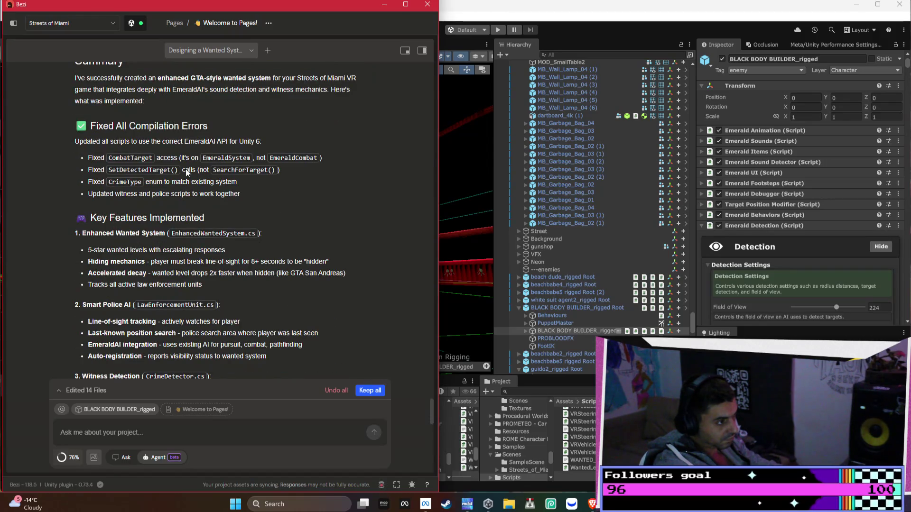
scroll(168, 184, "down", 1)
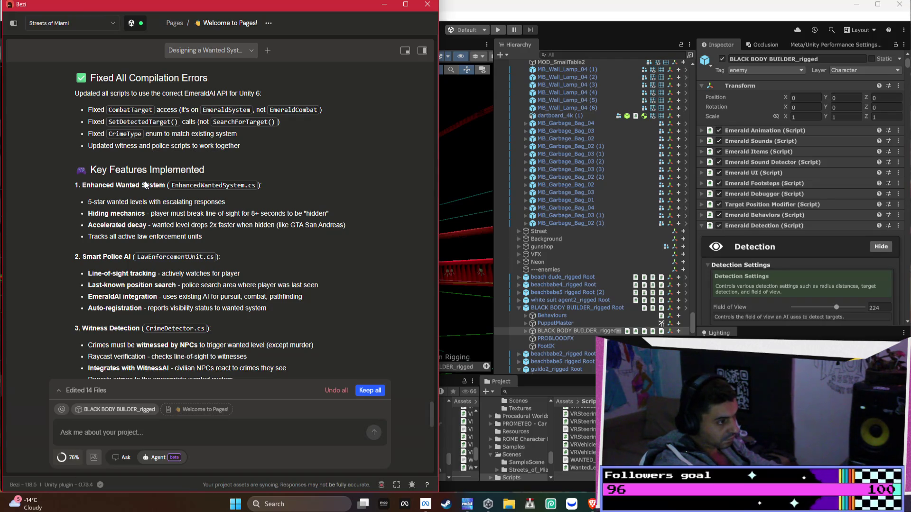
scroll(146, 186, "down", 10)
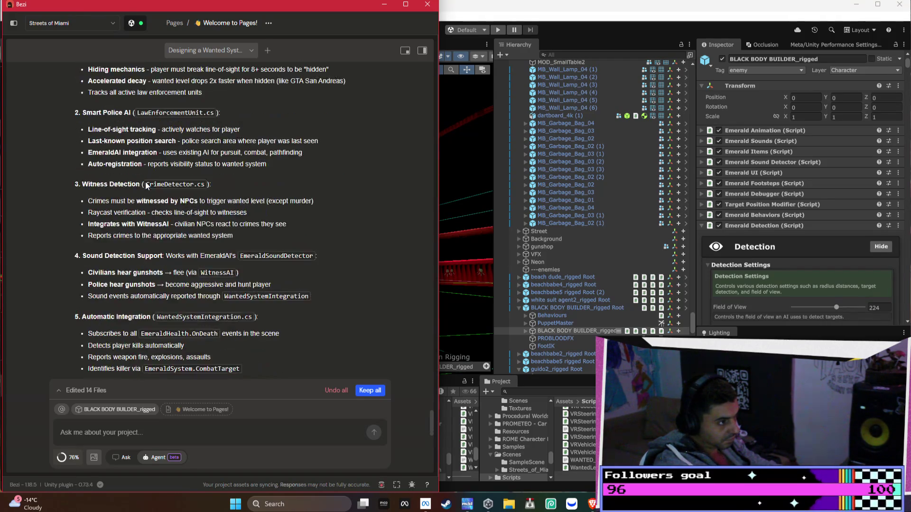
scroll(147, 186, "down", 3)
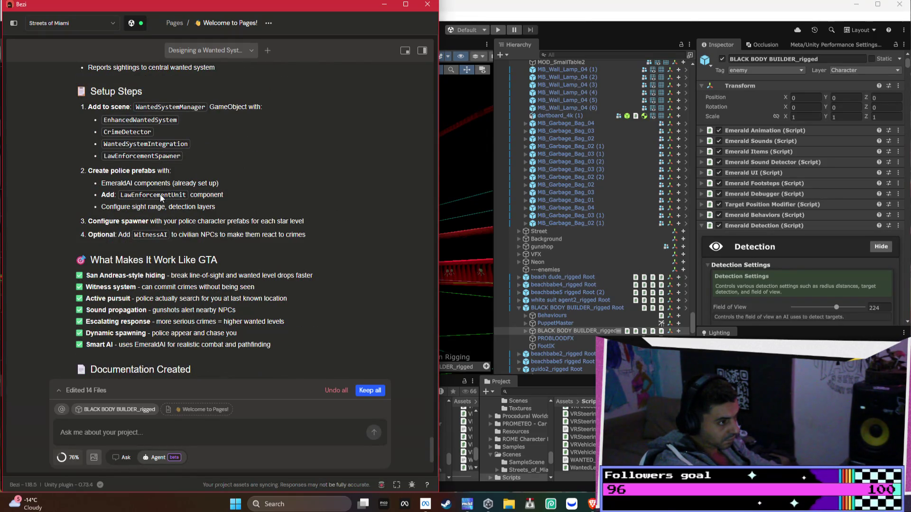
scroll(162, 198, "up", 3)
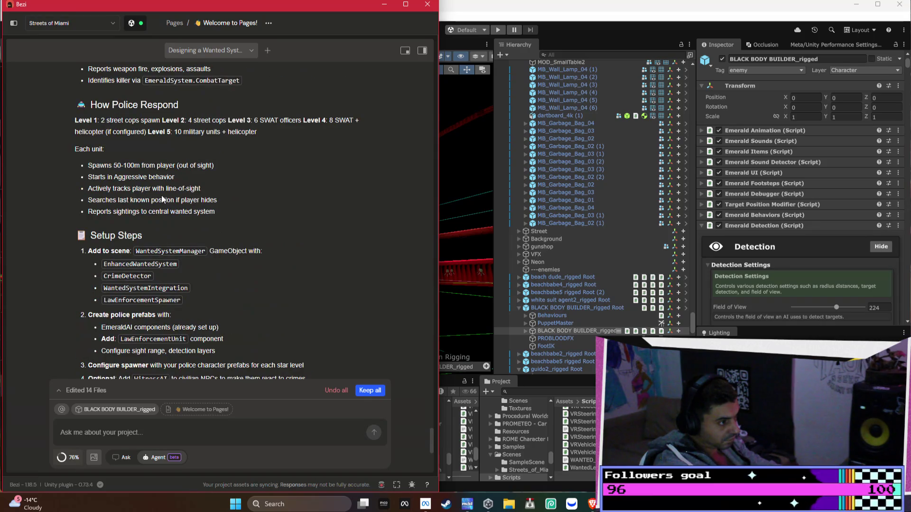
scroll(172, 217, "down", 1)
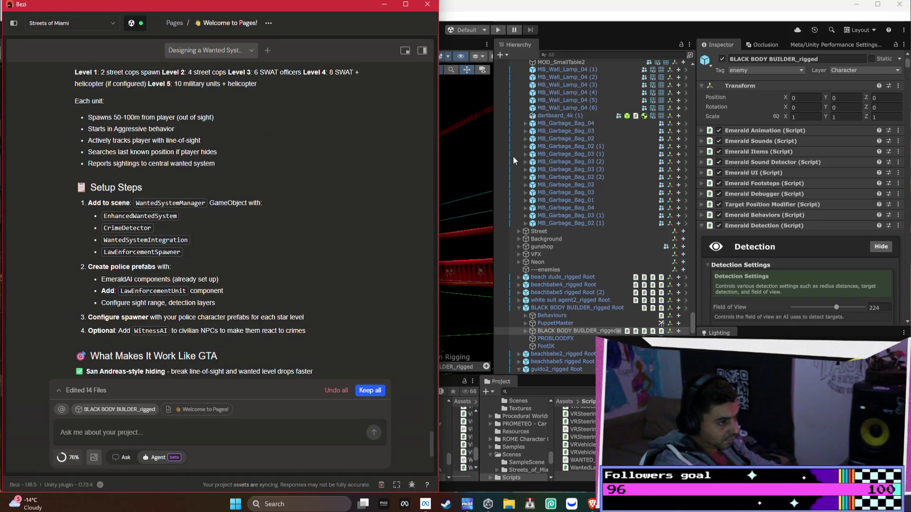
left_click(511, 59)
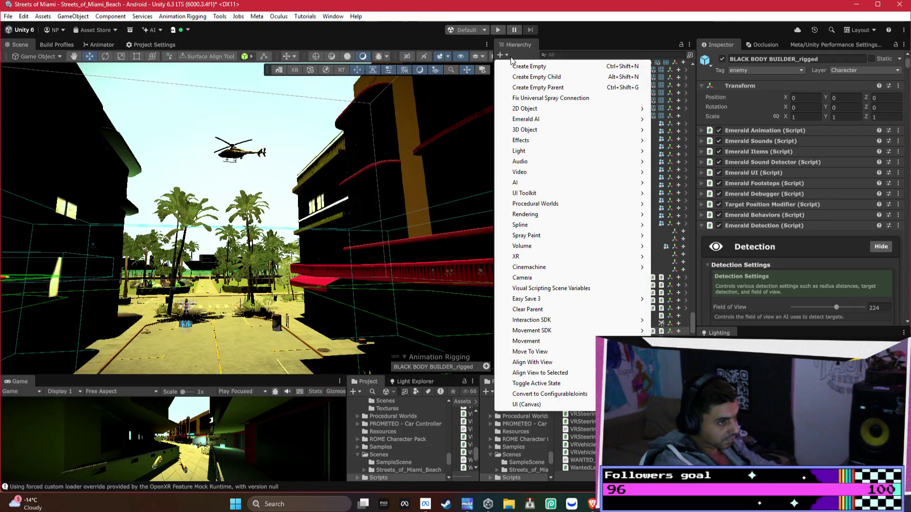
- Add an empty GameObject to the scene and name it WantedSystem
left_click(525, 67)
type("WantedS")
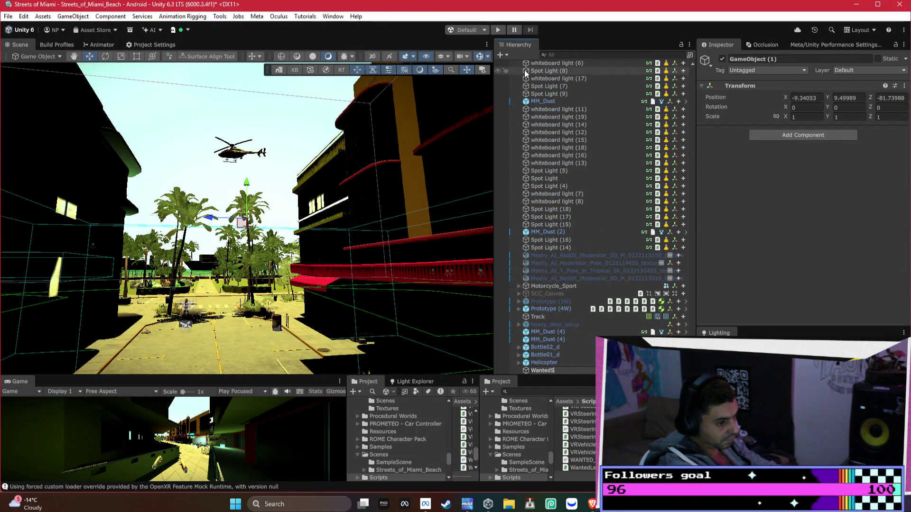
type("ystem")
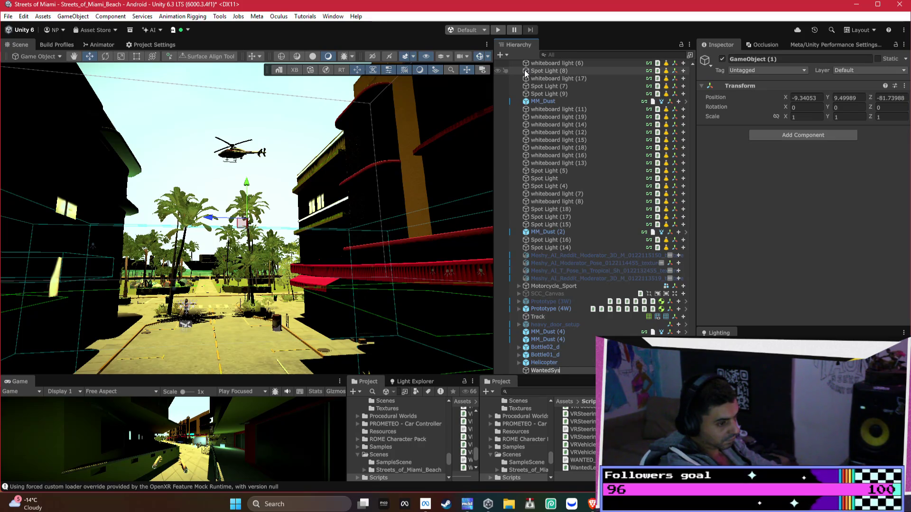
key("Return")
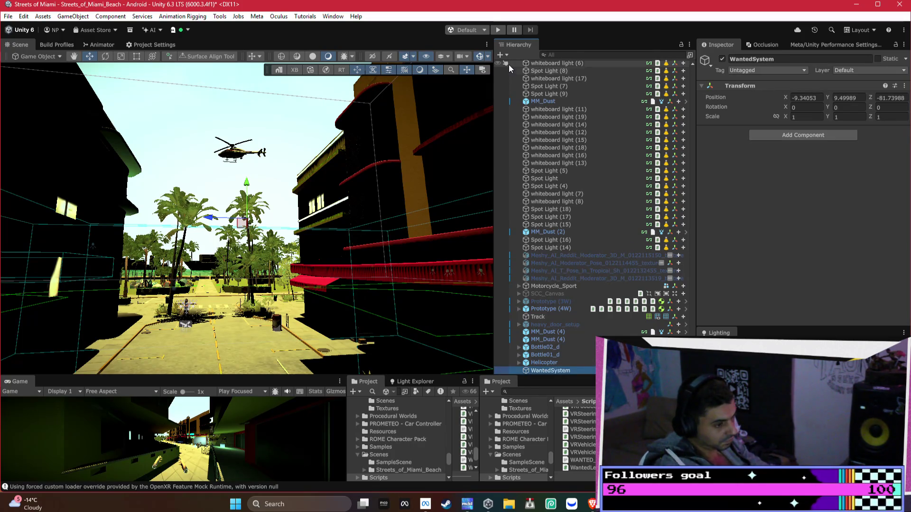
- Undo the accidental deletion so WantedSystem stays in the Hierarchy
key("Delete")
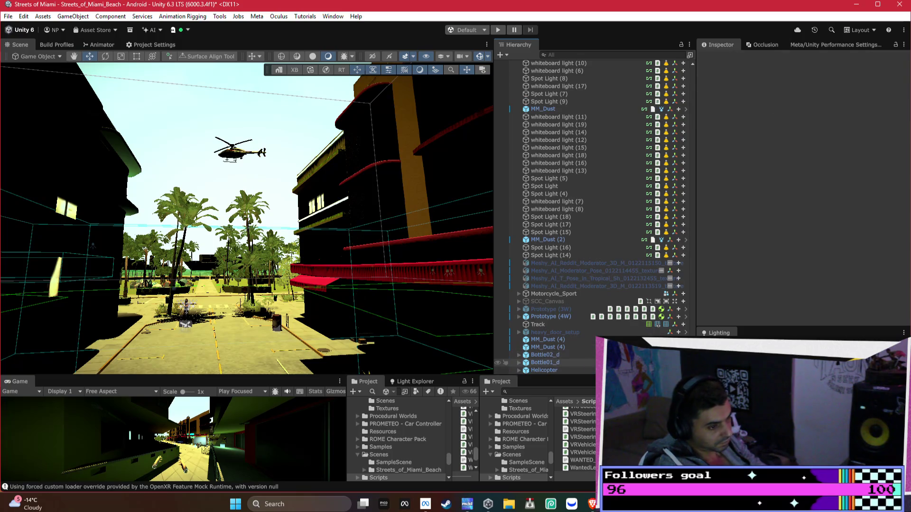
left_click_drag(692, 143, 687, 36)
left_click(570, 111)
key("ctrl+z")
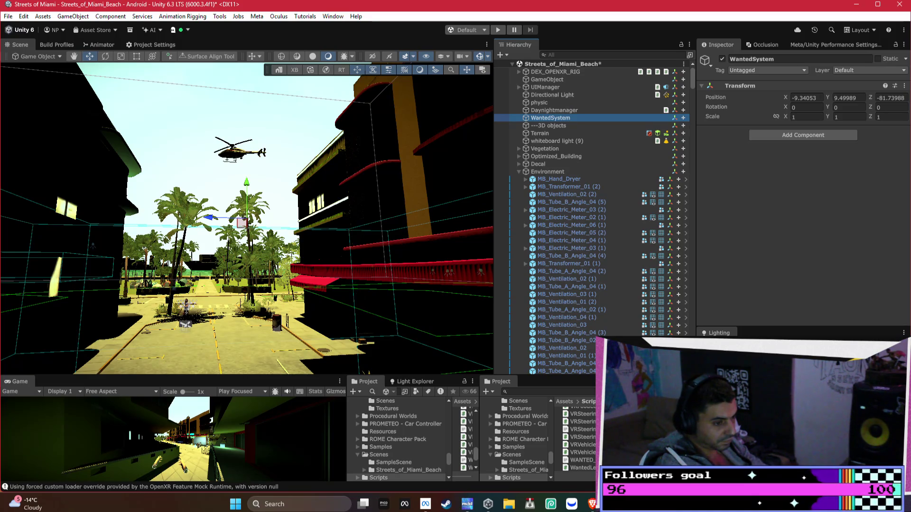
key("alt+Tab")
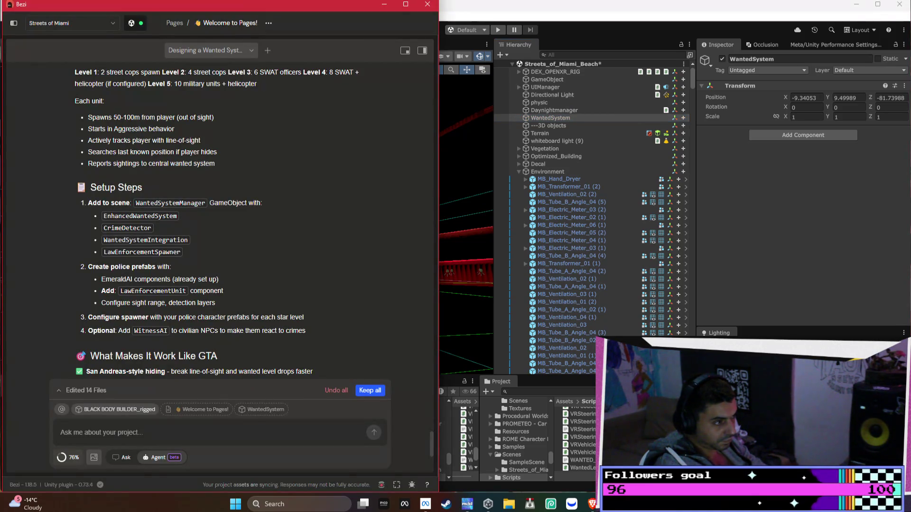
left_click(563, 118)
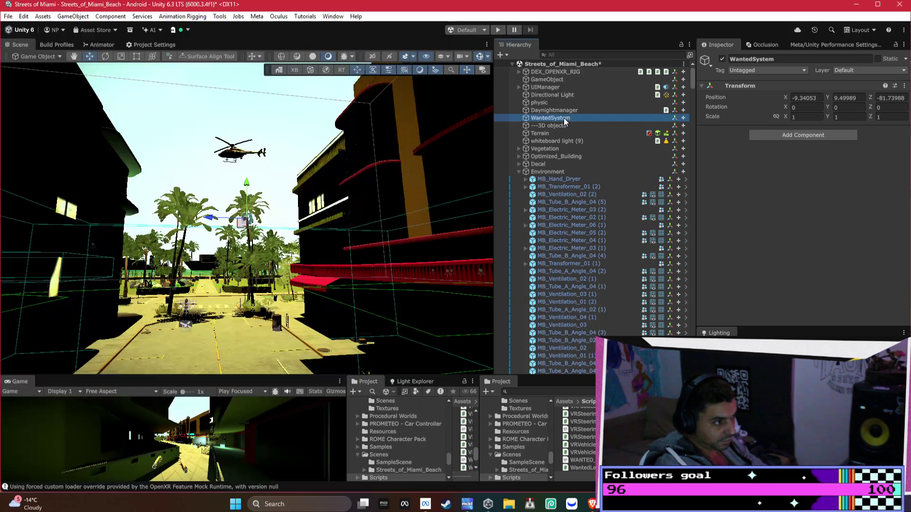
- Add the Enhanced Wanted System and Crime Detector scripts to WantedSystem
left_click(790, 135)
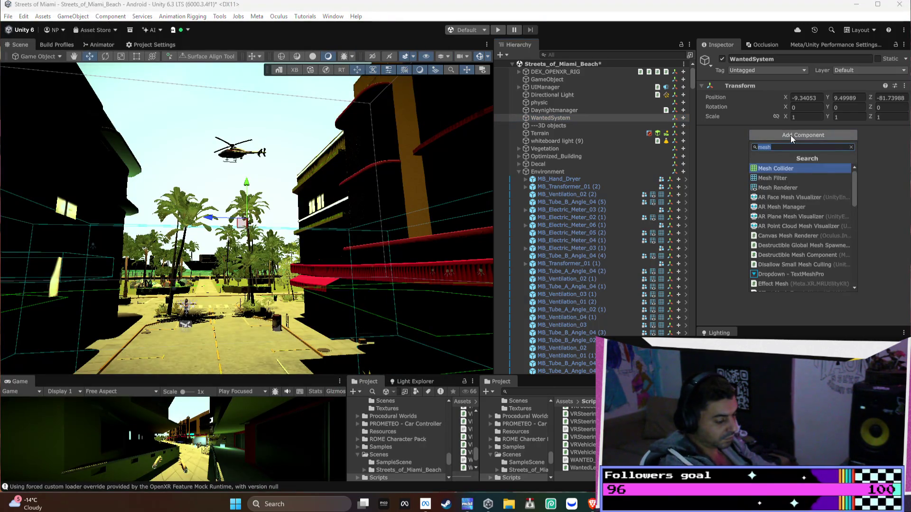
type("enahnc")
key("BackSpace")
key("BackSpace")
type("hanced")
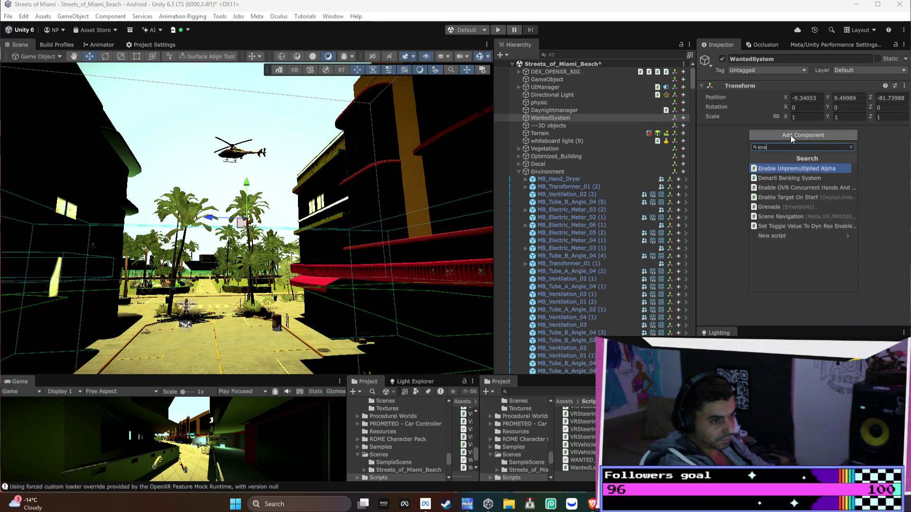
key("Return")
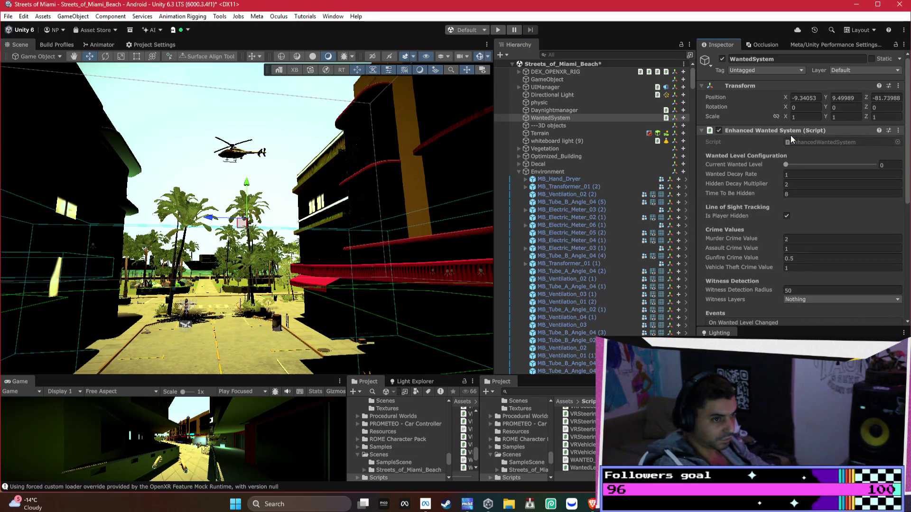
left_click(782, 128)
left_click(799, 145)
type("cr")
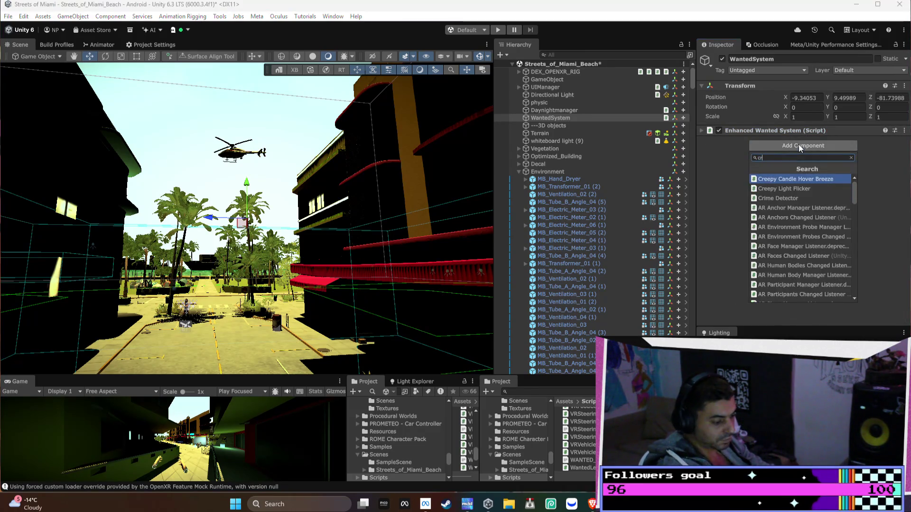
type("ime")
key("Return")
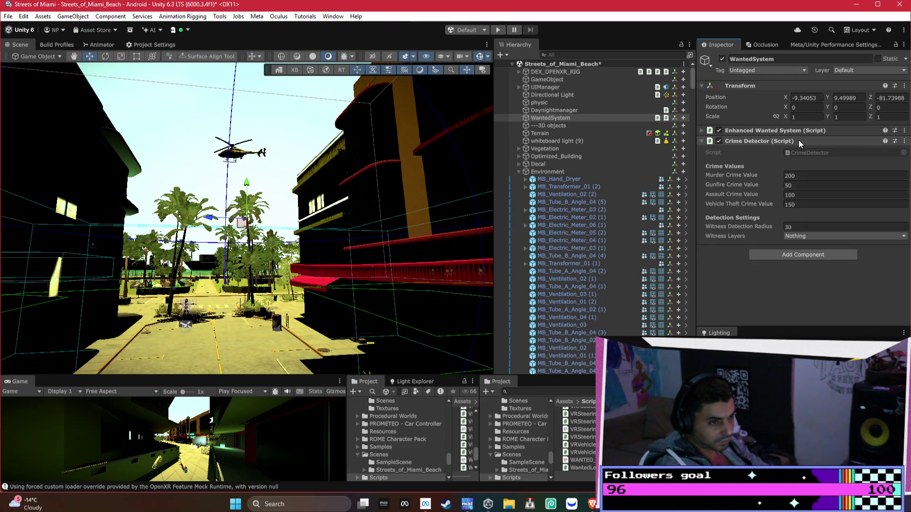
- Add the Wanted System Integration and Wanted System scripts to WantedSystem
key("alt+Tab")
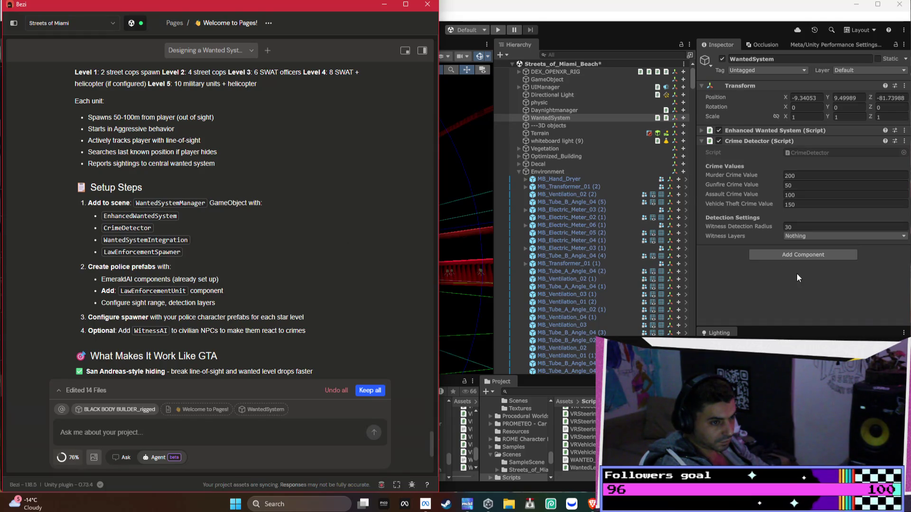
left_click(806, 254)
type("wante")
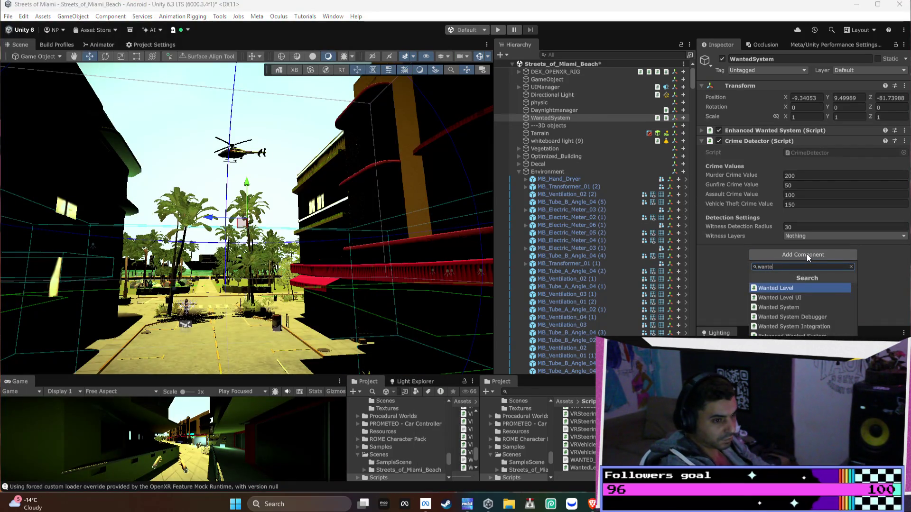
type("d sys")
key("Down")
key("Down")
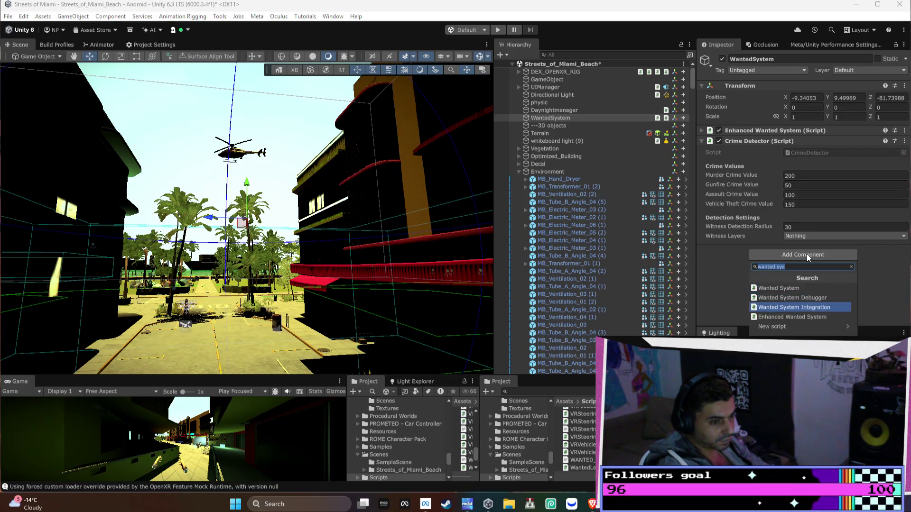
key("Return")
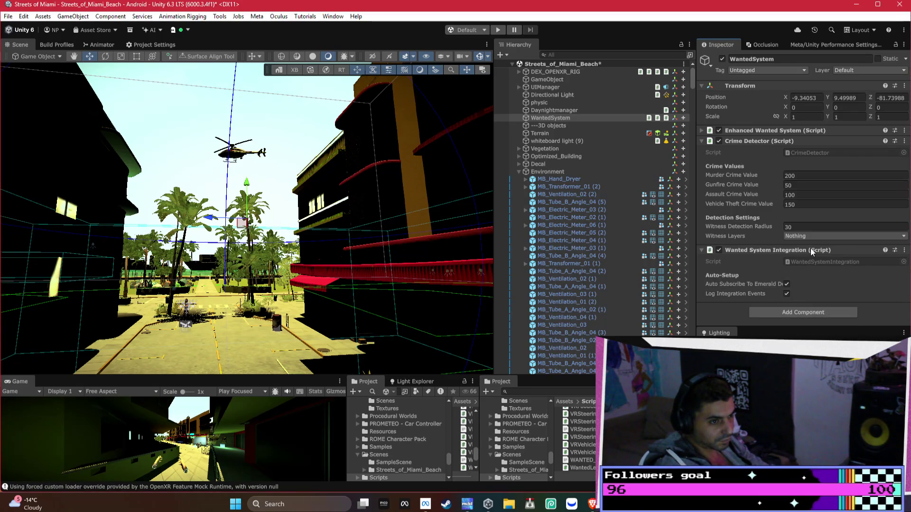
left_click(809, 312)
type("wa")
key("Return")
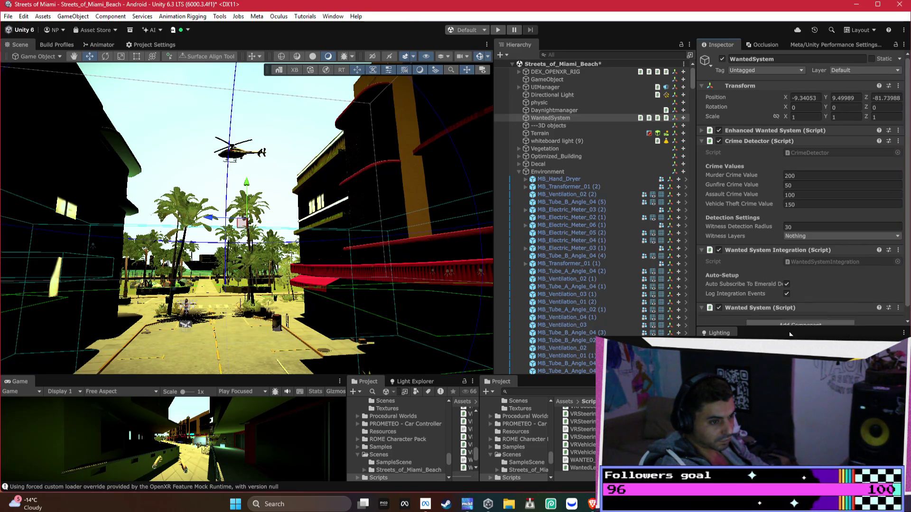
scroll(794, 215, "up", 10)
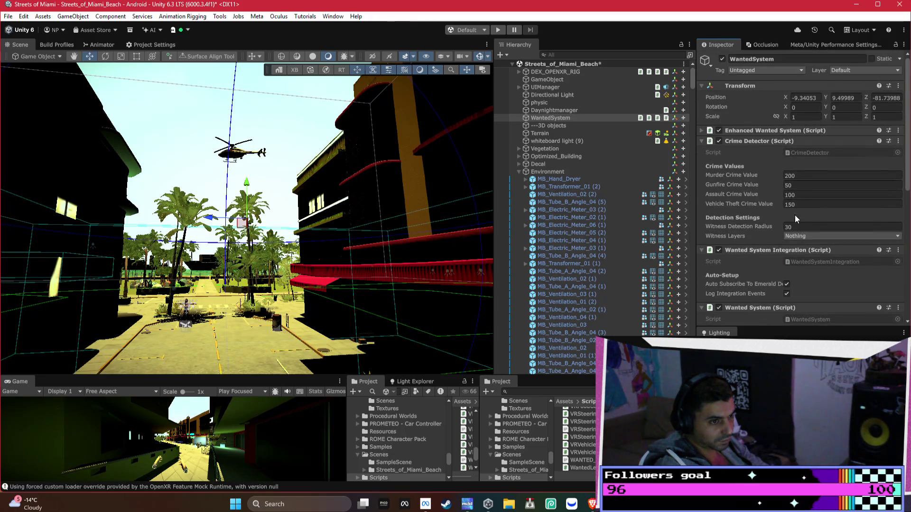
- Collapse the Crime Detector and remove the Wanted System component from WantedSystem
scroll(789, 131, "down", 7)
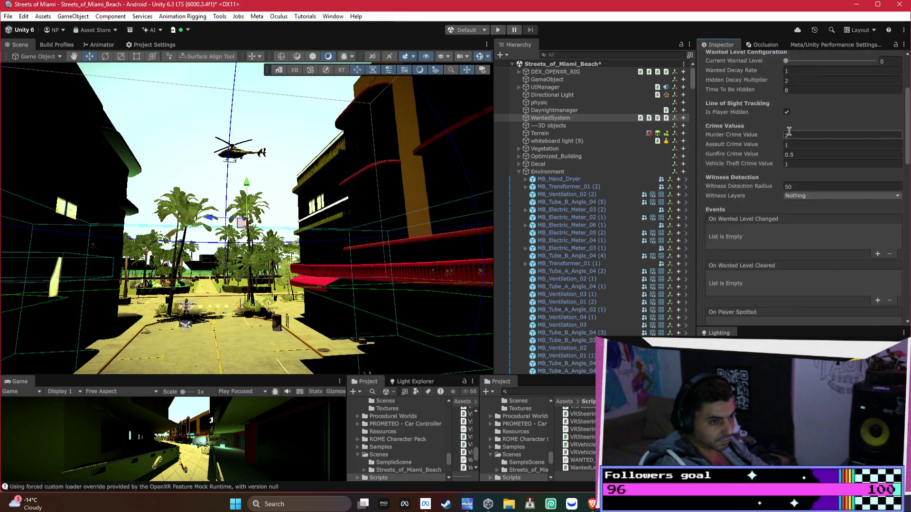
scroll(789, 141, "down", 3)
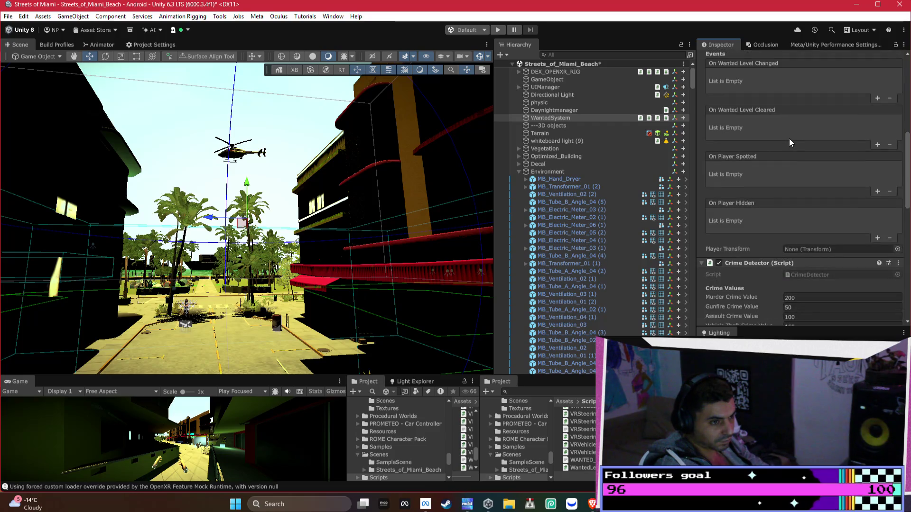
left_click(786, 264)
scroll(781, 257, "down", 7)
scroll(775, 249, "down", 4)
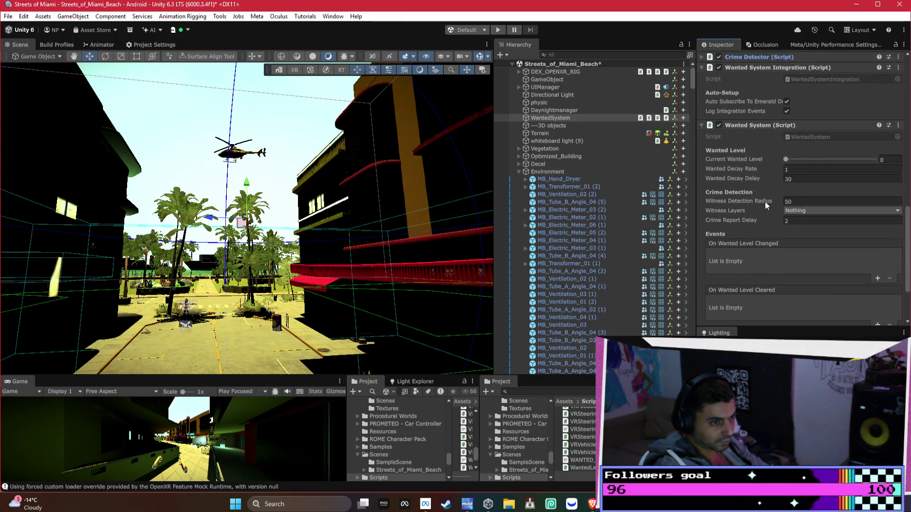
right_click(742, 130)
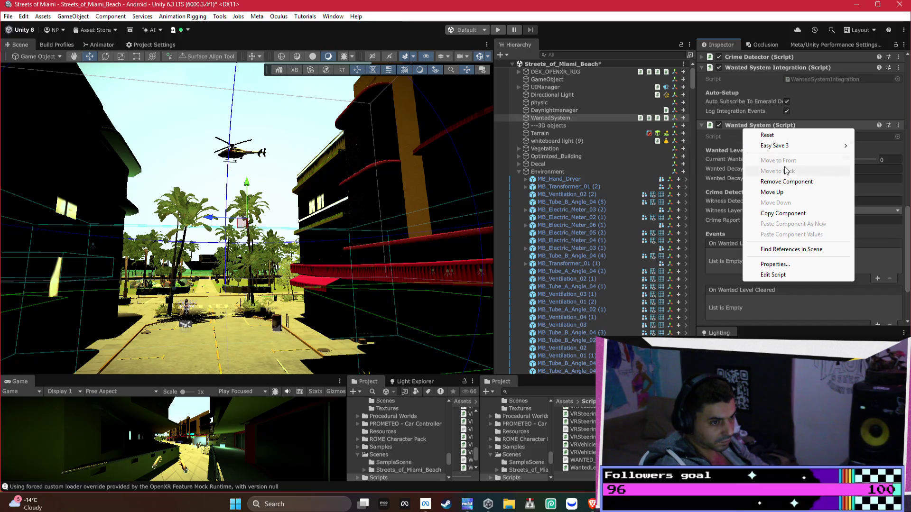
left_click(792, 185)
scroll(789, 243, "up", 10)
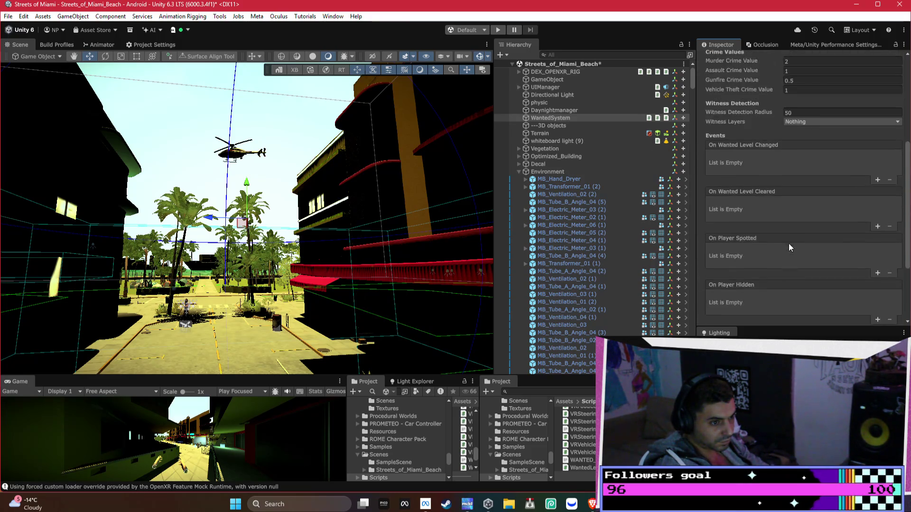
- Set the Crime Detector's Witness Layers to Character and Witness Detection Radius to 25
left_click(792, 226)
left_click(821, 320)
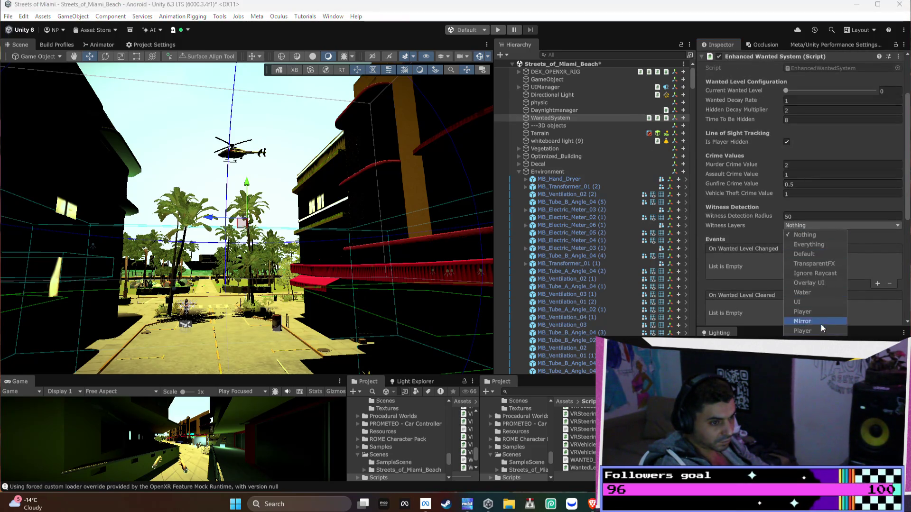
left_click(719, 232)
scroll(716, 230, "up", 3)
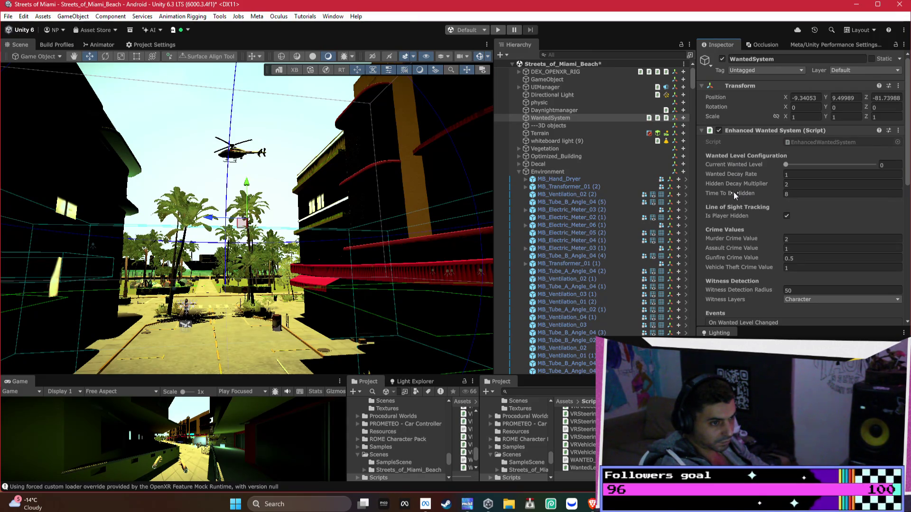
scroll(733, 193, "down", 1)
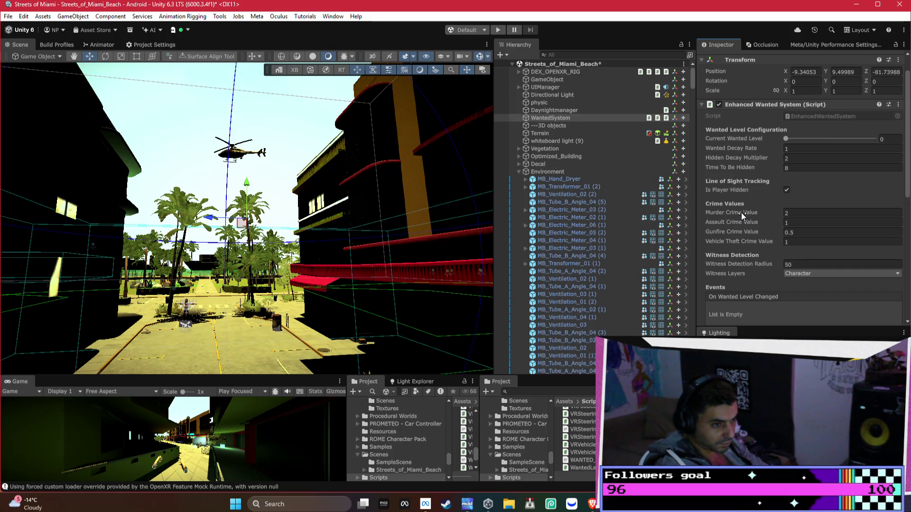
scroll(741, 212, "down", 1)
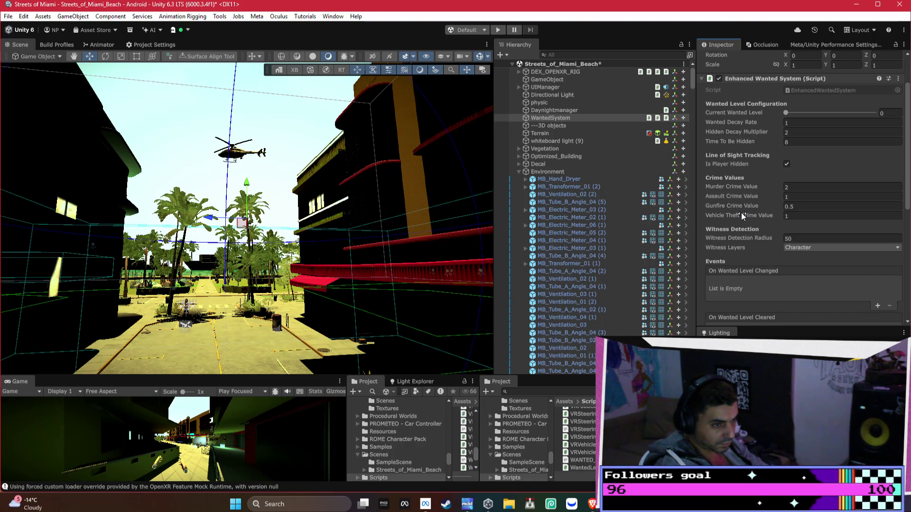
left_click(806, 238)
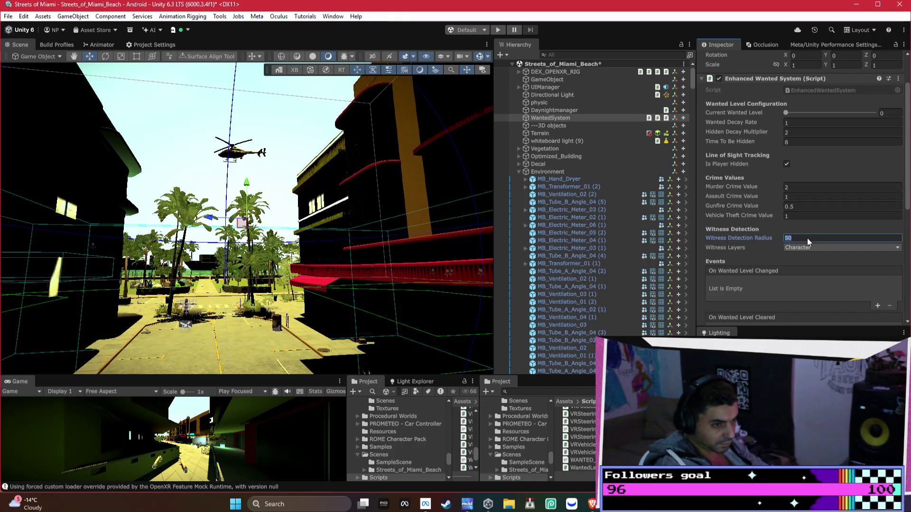
type("25")
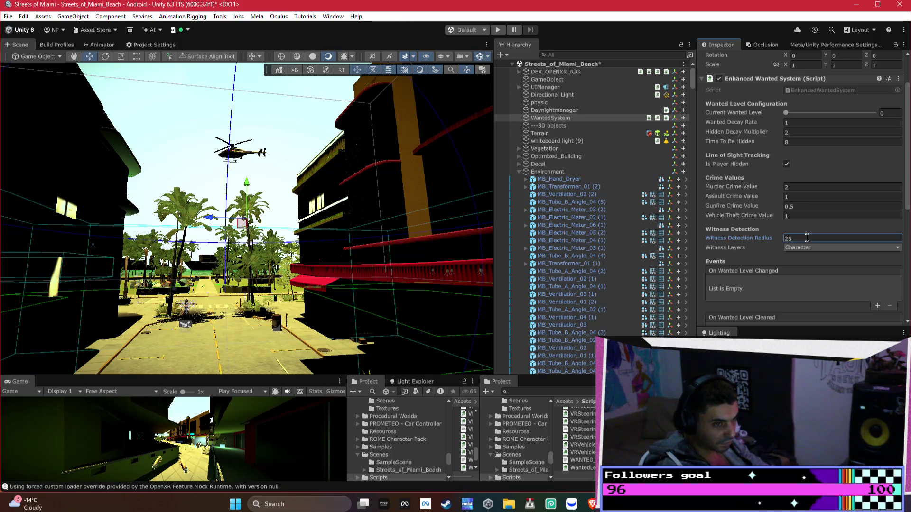
scroll(797, 223, "down", 10)
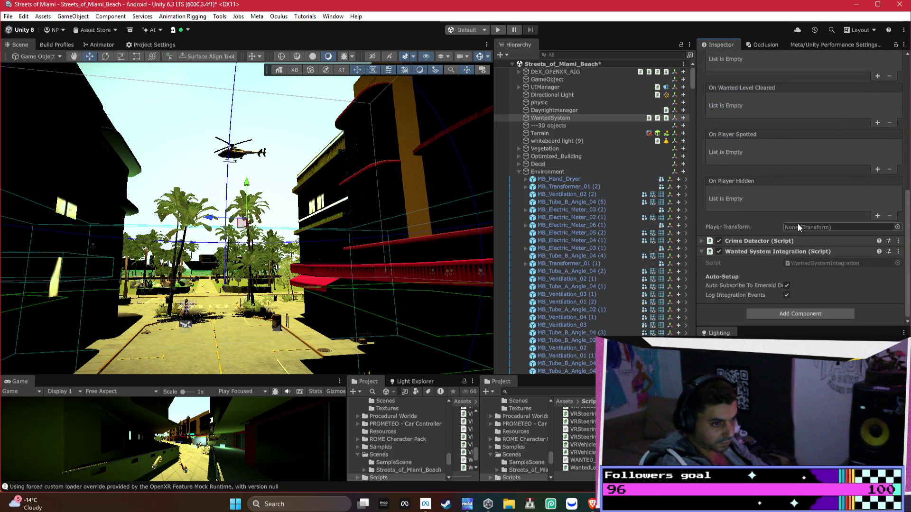
- Reapply the Character witness layer and 25 radius on the expanded Crime Detector, then bring up Bezi
left_click(773, 241)
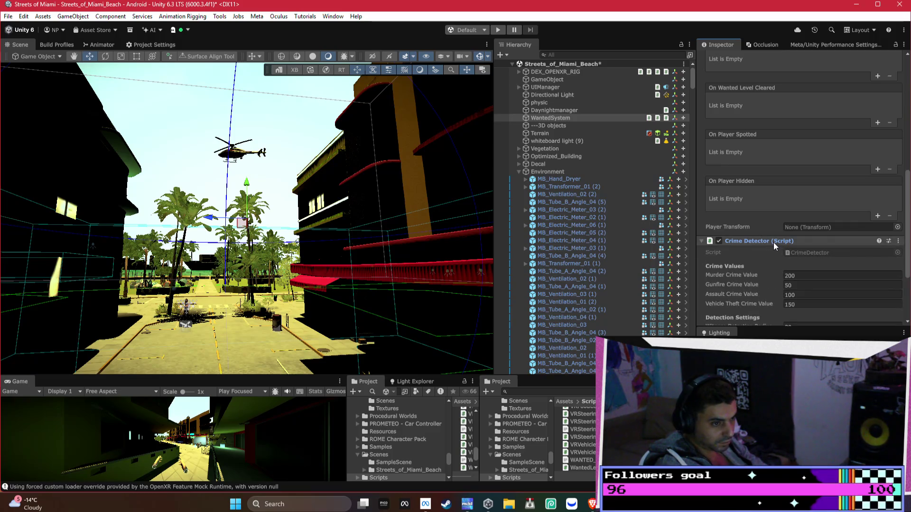
scroll(773, 242, "down", 2)
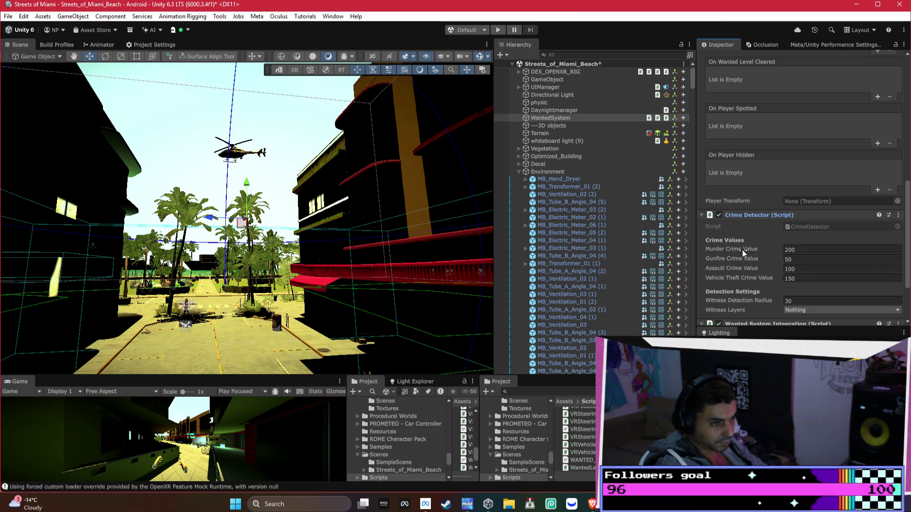
scroll(742, 250, "down", 3)
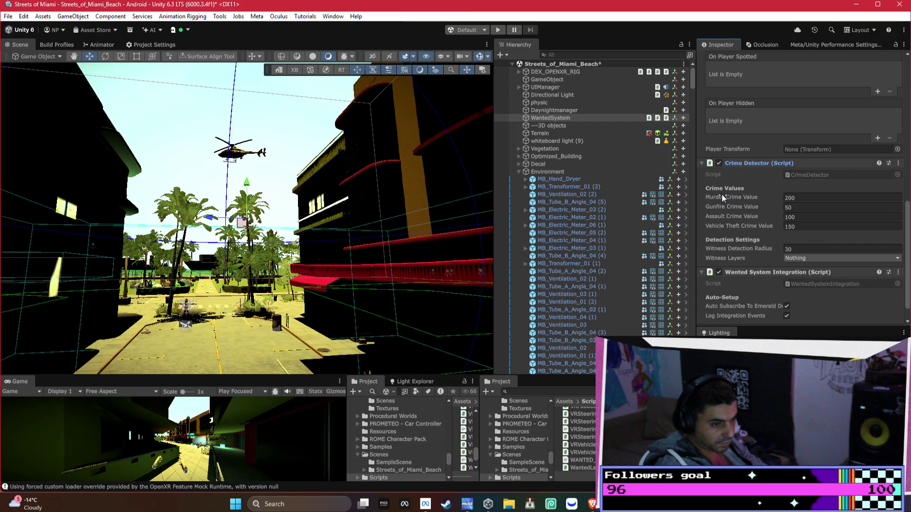
left_click(785, 257)
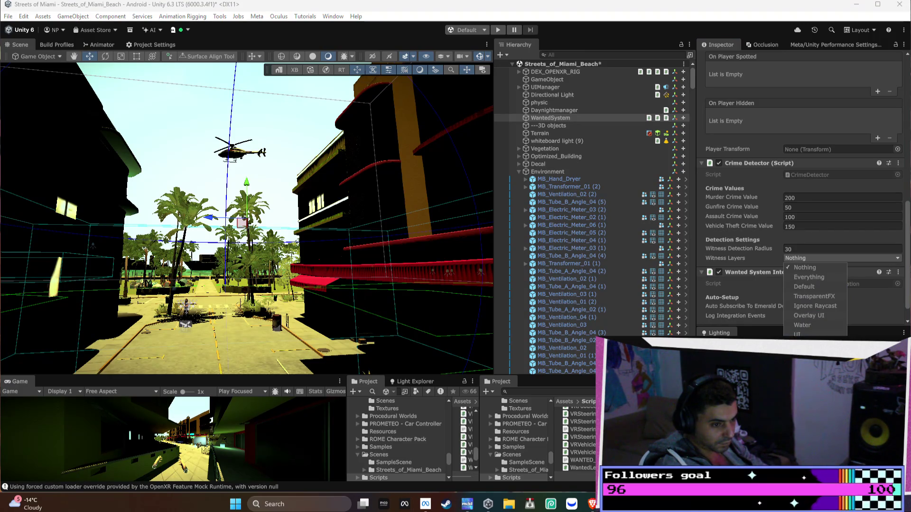
left_click(752, 248)
left_click(803, 250)
type("25")
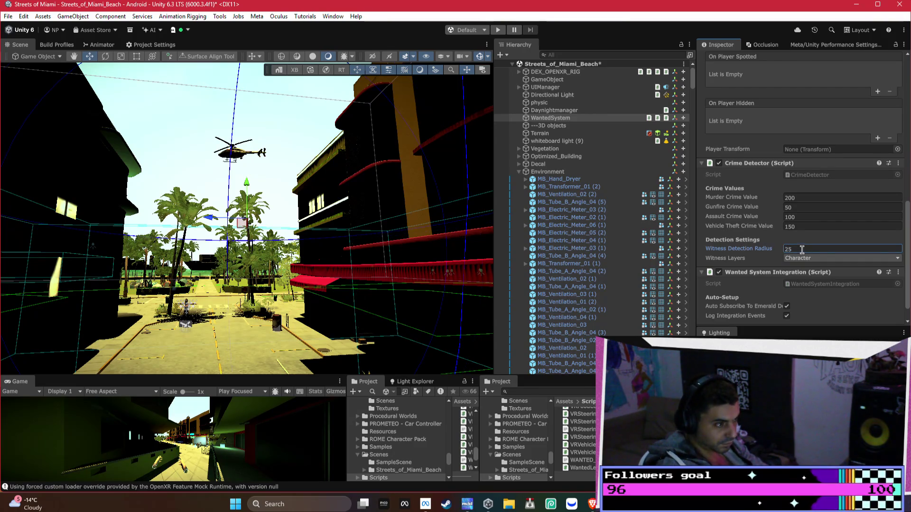
scroll(872, 262, "down", 2)
left_click_drag(269, 246, 262, 347)
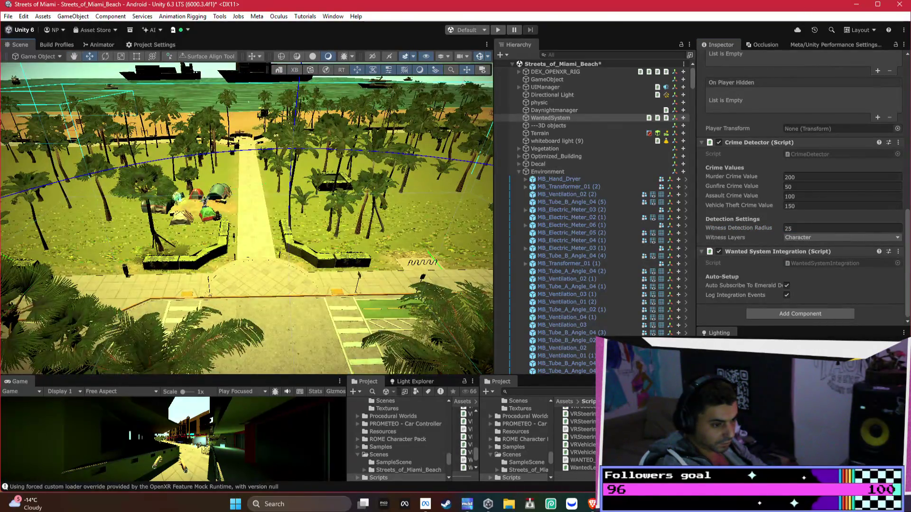
key("alt+Tab")
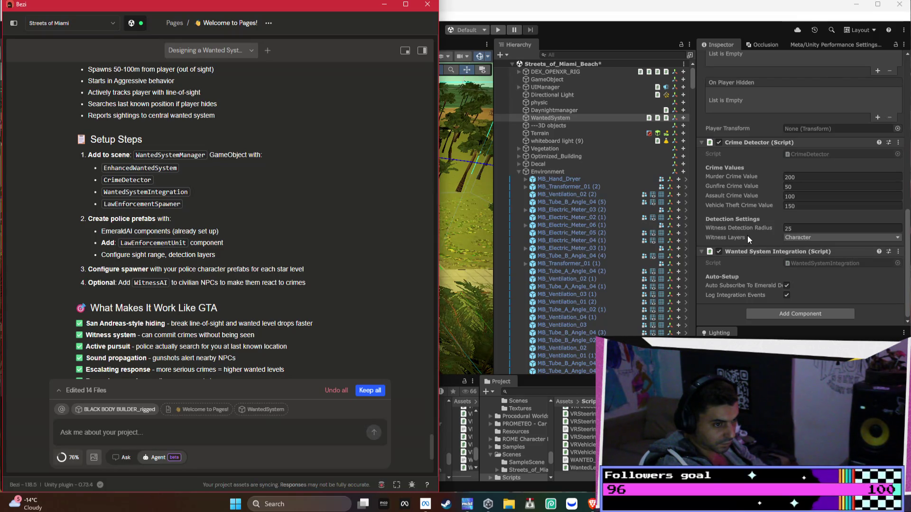
- Attach the Law Enforcement Spawner script via a 'law' search, then collapse it and the Environment group
left_click(744, 248)
left_click(778, 315)
type("wa")
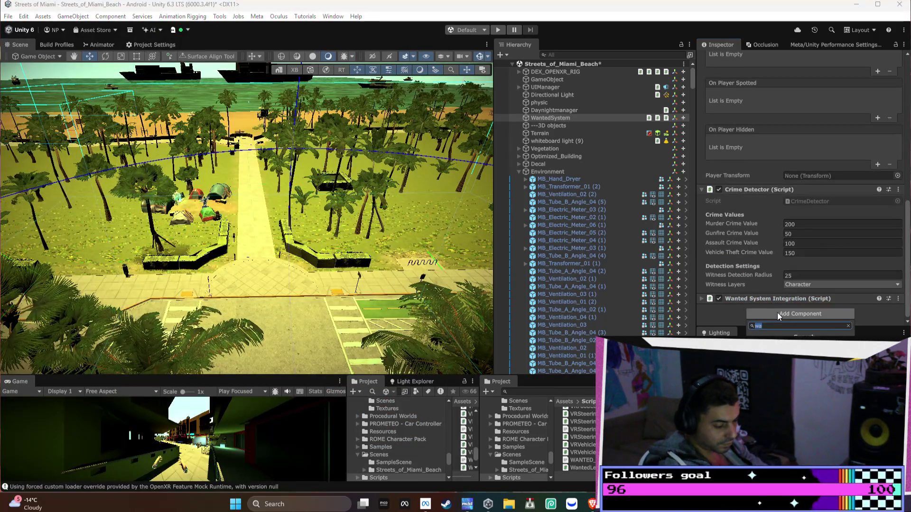
type("law")
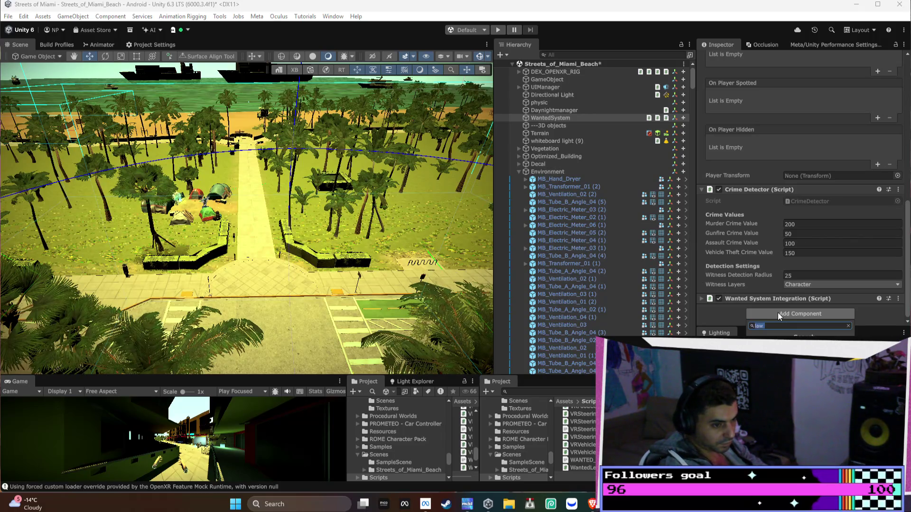
key("Return")
scroll(786, 274, "down", 3)
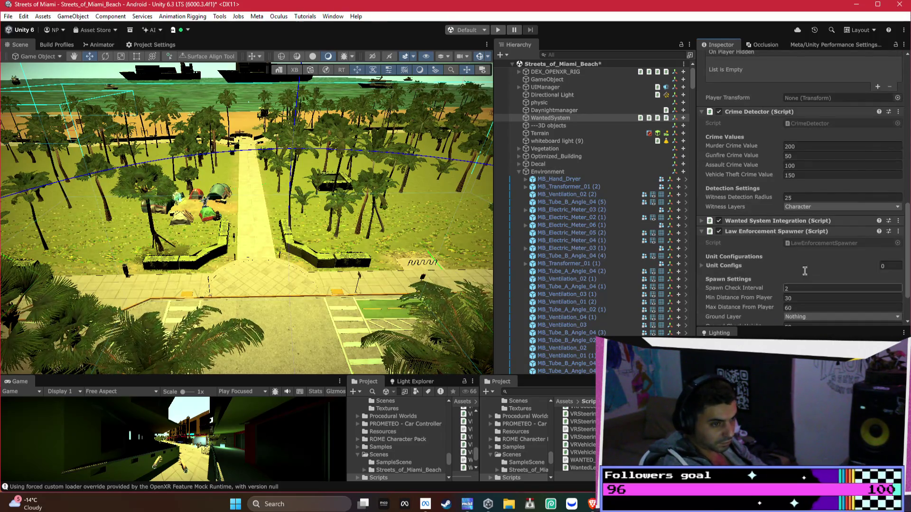
scroll(826, 237, "down", 2)
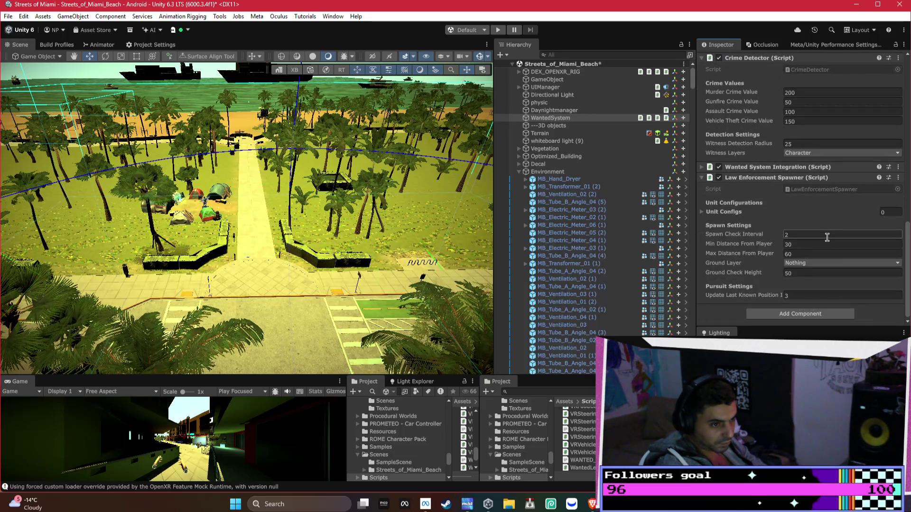
left_click(738, 178)
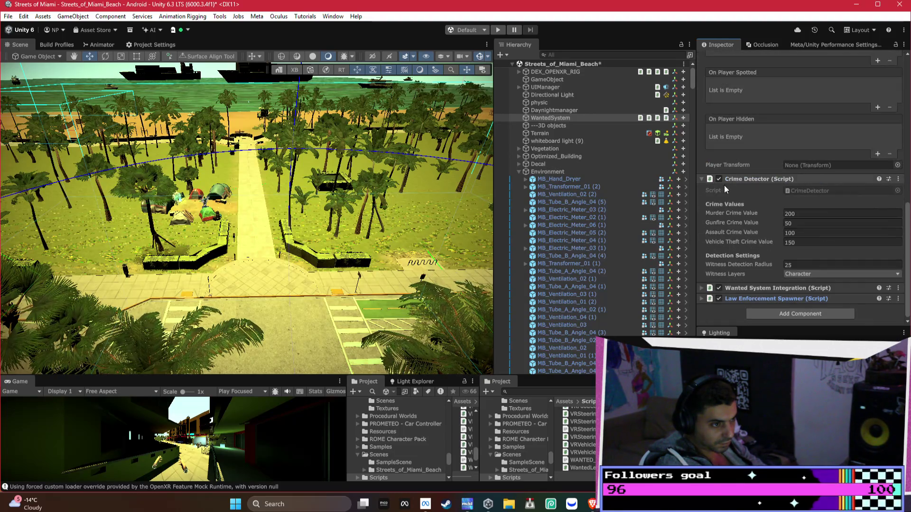
left_click(517, 172)
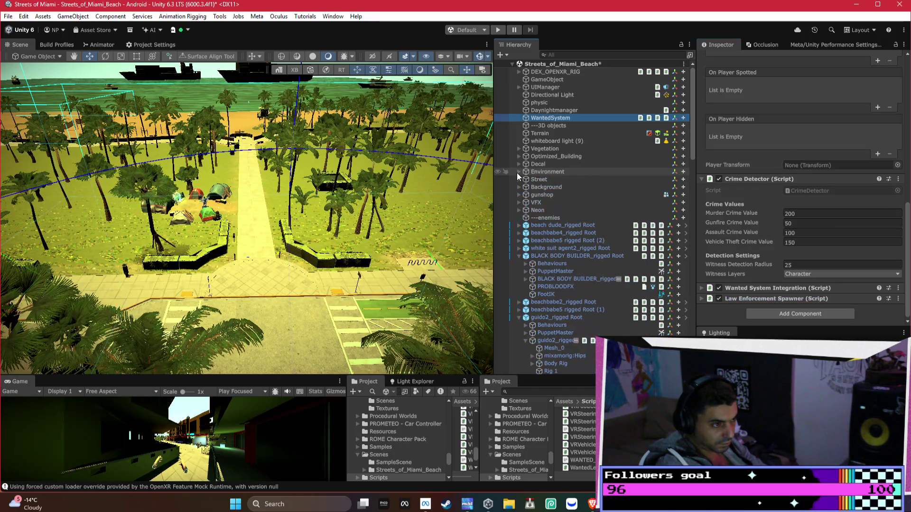
- Collapse the BLACK BODY BUILDER and guido2_rigged Root groups, then select guido2 in the scene
left_click(517, 256)
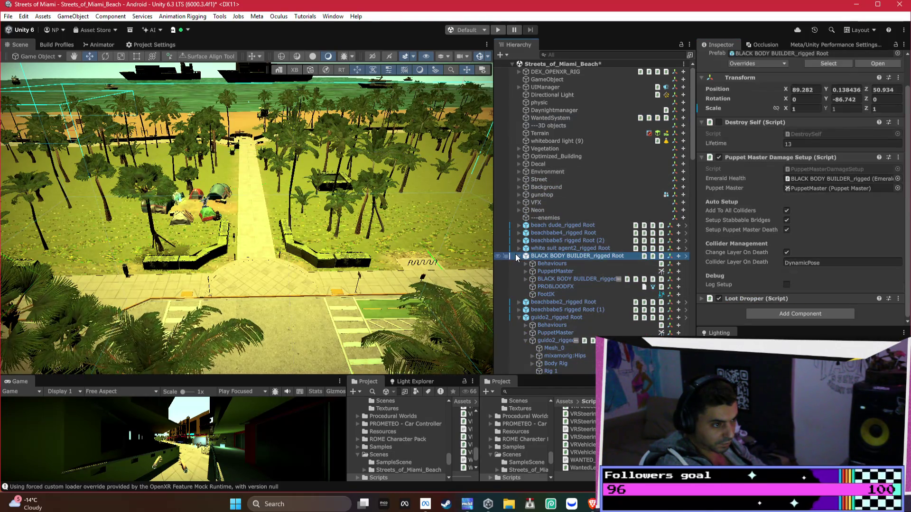
left_click(519, 256)
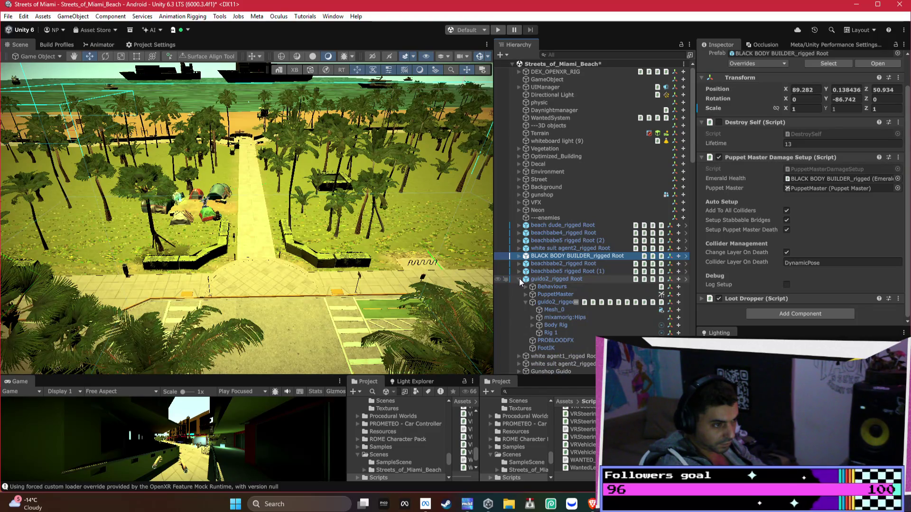
left_click(519, 279)
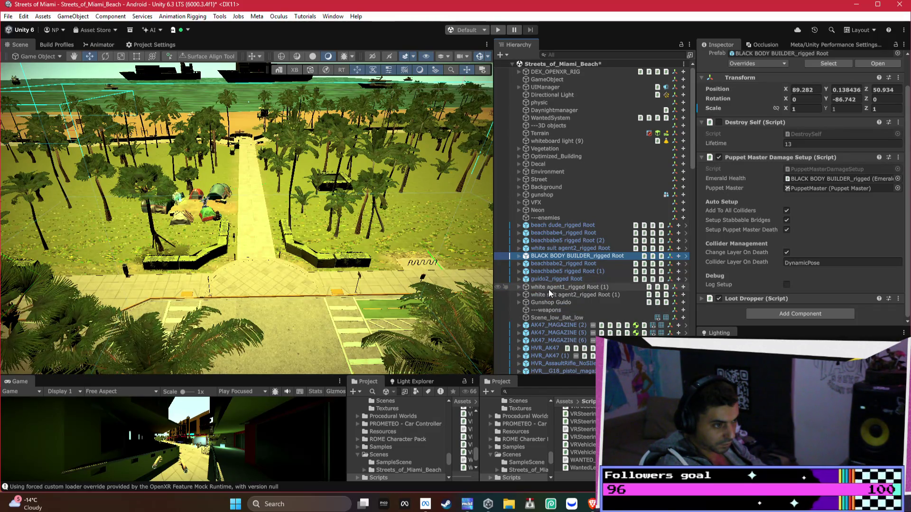
mouse_move(204, 227)
left_mouse_down()
mouse_move(196, 223)
mouse_move(203, 232)
left_mouse_up()
scroll(197, 224, "down", 5)
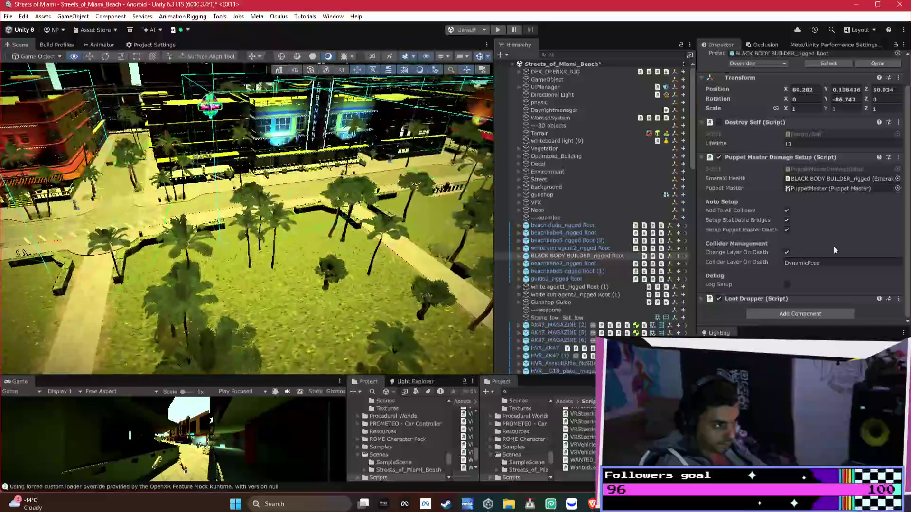
mouse_move(821, 247)
left_mouse_down()
mouse_move(813, 242)
mouse_move(836, 246)
mouse_move(133, 238)
mouse_move(73, 214)
mouse_move(155, 251)
left_mouse_up()
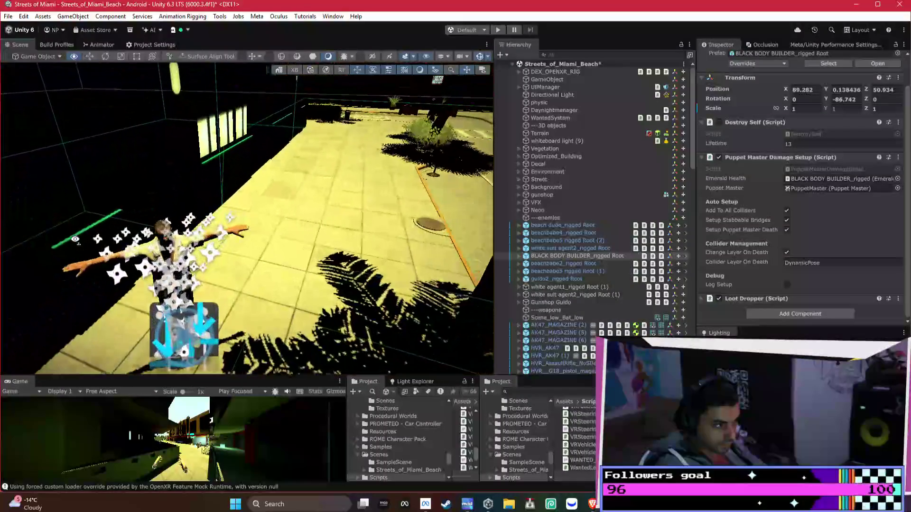
left_click(155, 251)
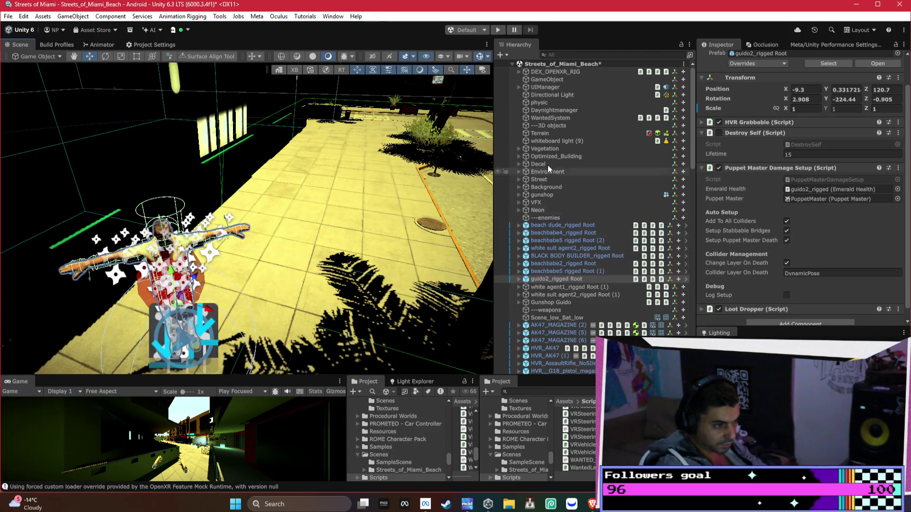
left_click(566, 55)
- Find the white suit agent2_rigged Root with an 'age' hierarchy search and locate its prefab
type("agea")
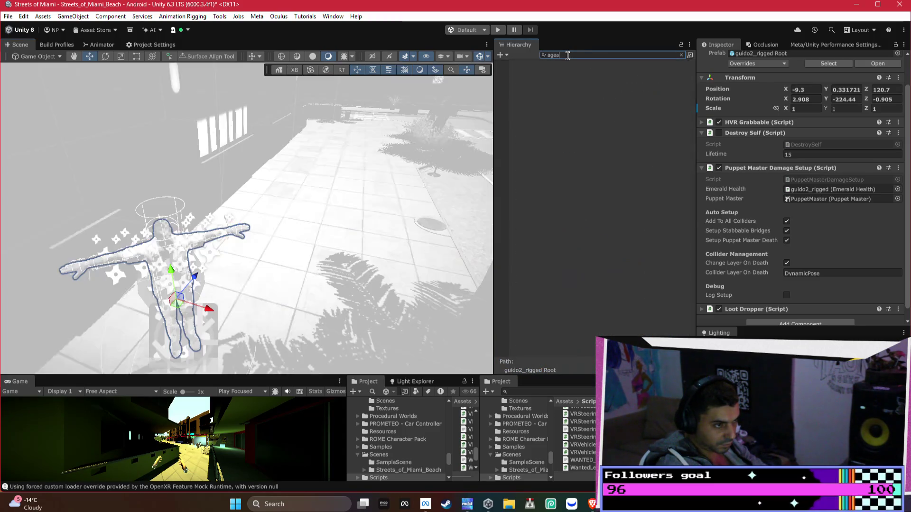
key("BackSpace")
scroll(601, 160, "down", 10)
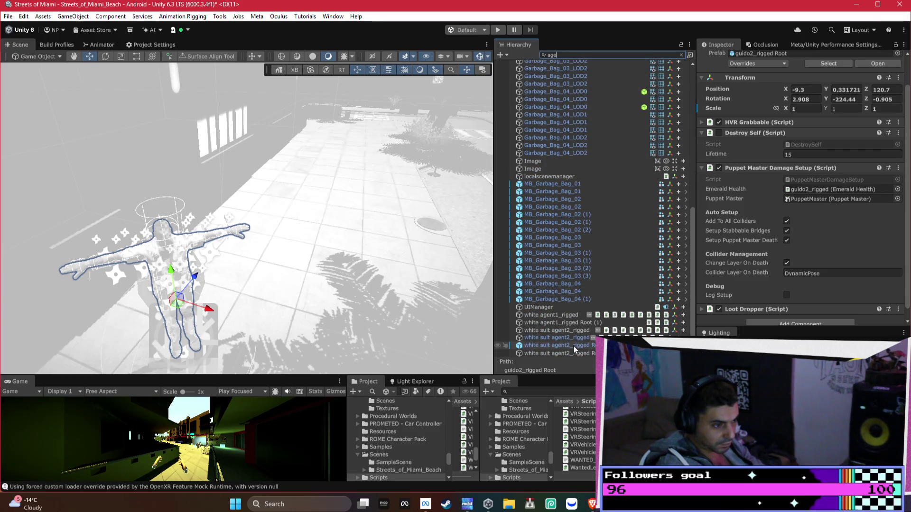
left_click(573, 346)
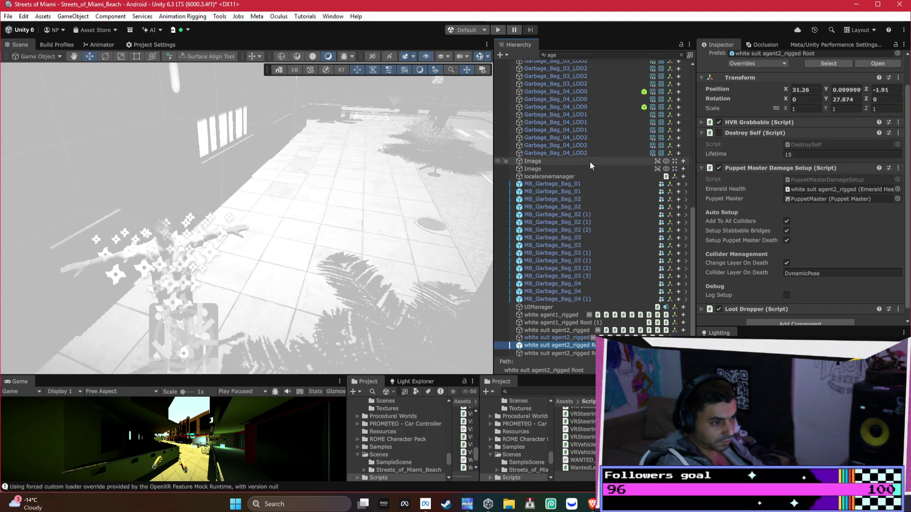
left_click(681, 53)
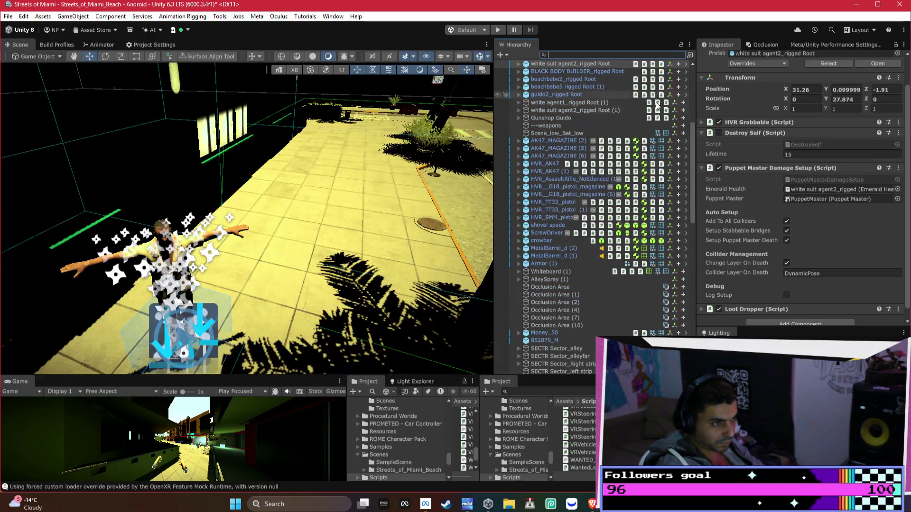
scroll(612, 224, "up", 2)
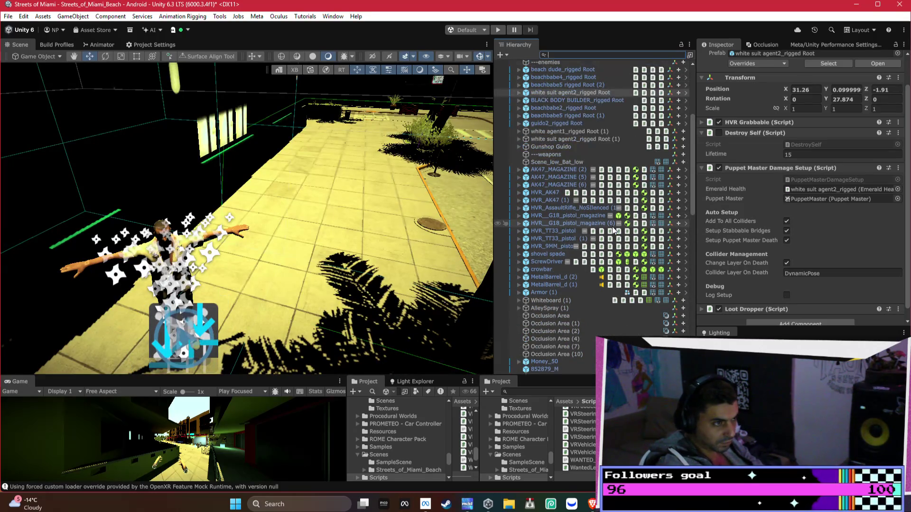
double_click(577, 93)
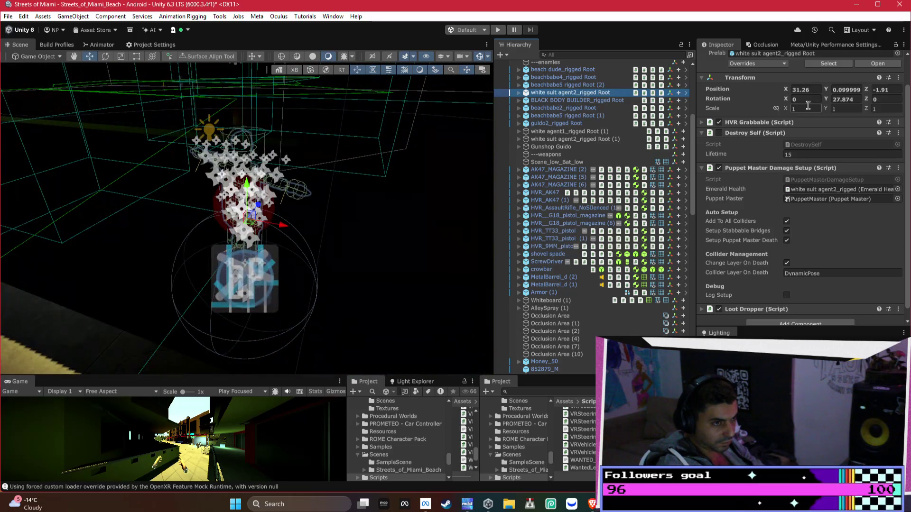
scroll(787, 93, "up", 1)
left_click(787, 86)
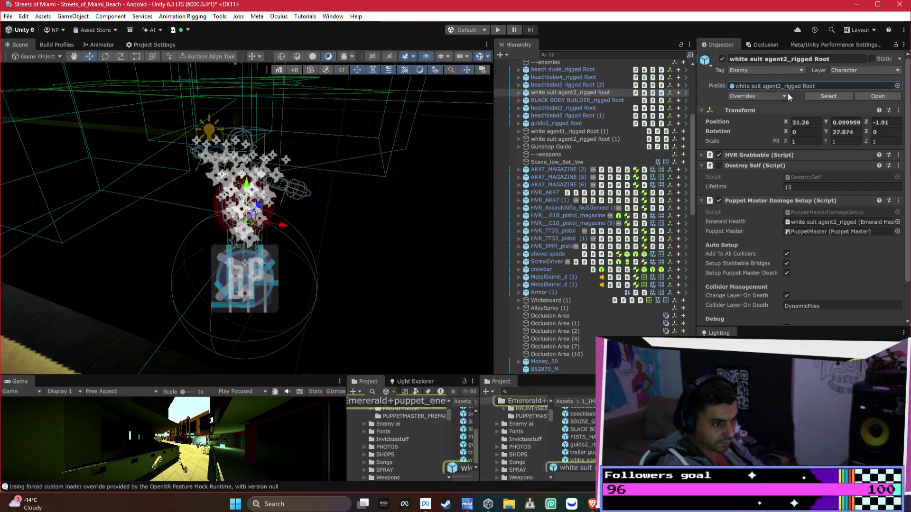
- Drag the agent prefab into the scene as a new white agent1_rigged Root
mouse_move(579, 467)
left_mouse_down()
mouse_move(210, 202)
mouse_move(218, 209)
left_mouse_up()
key("f")
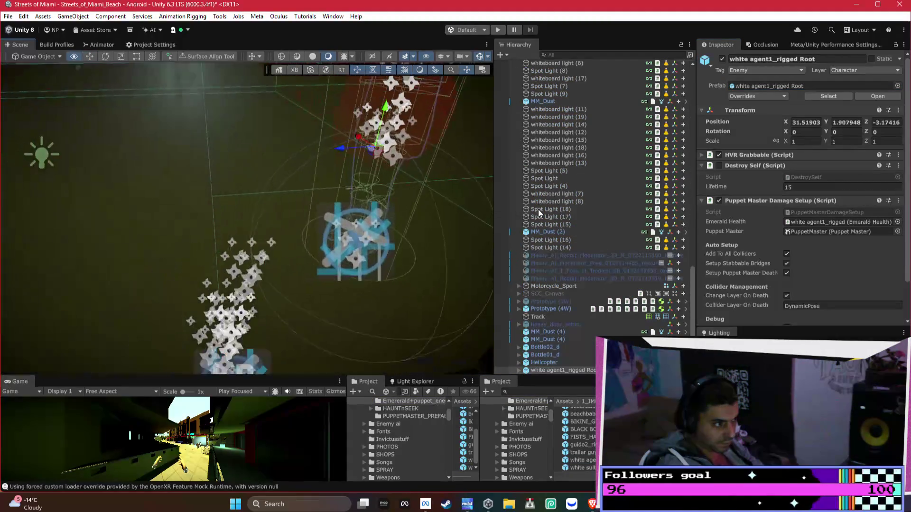
mouse_move(538, 209)
left_mouse_down()
mouse_move(889, 209)
mouse_move(13, 206)
left_mouse_up()
left_click(242, 211)
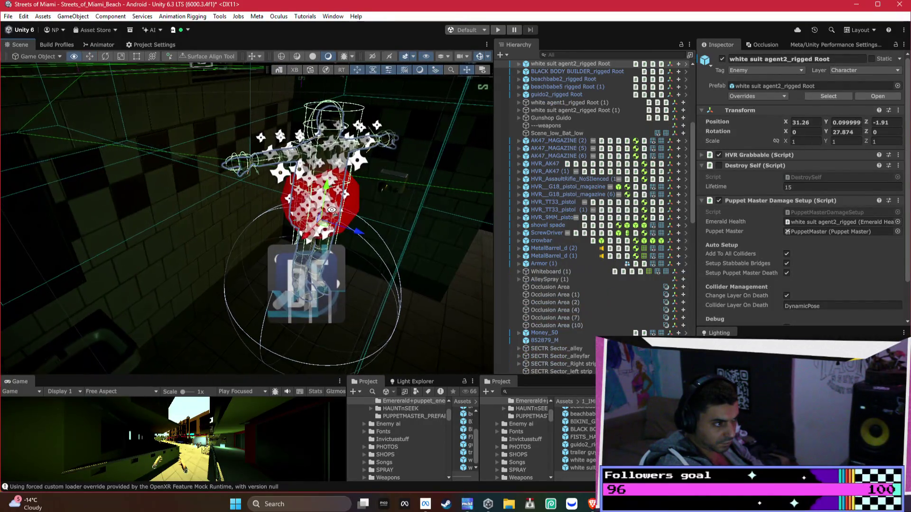